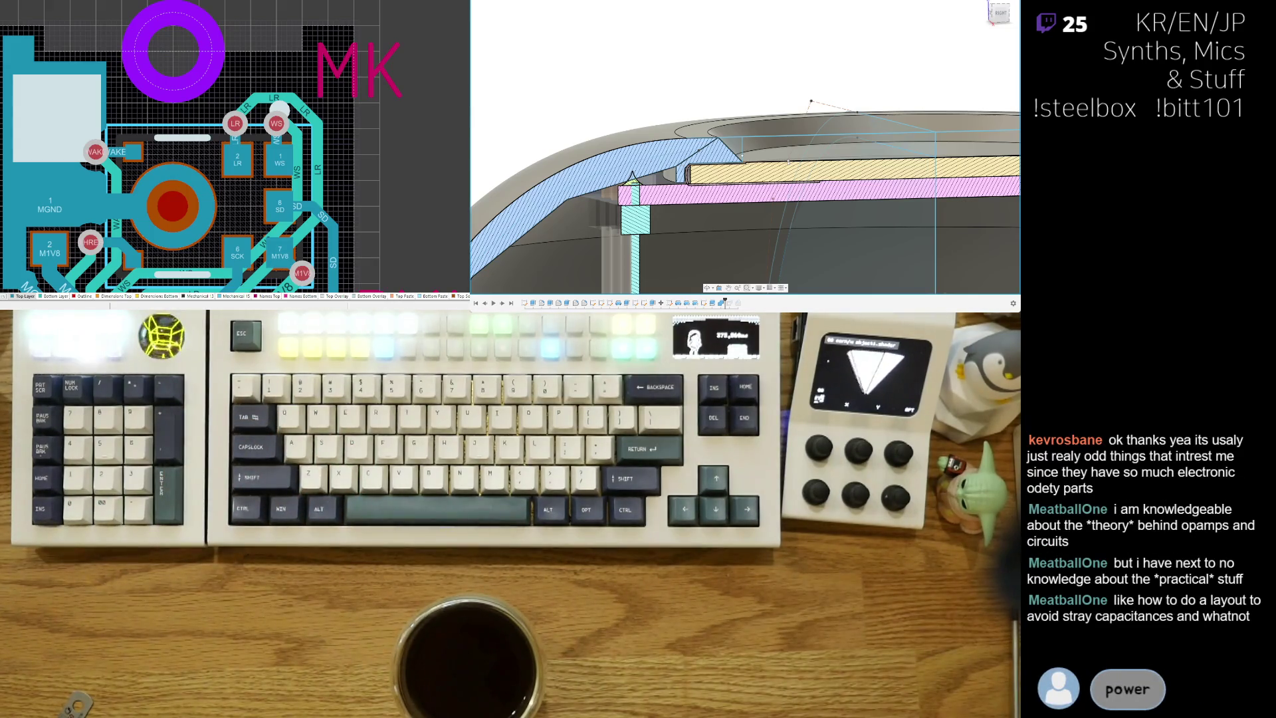
Step: Pan and zoom out in the Altium PCB editor until the whole main board is visible
right_click_drag(28, 204, 66, 150)
scroll(67, 150, "down", 1, "ctrl")
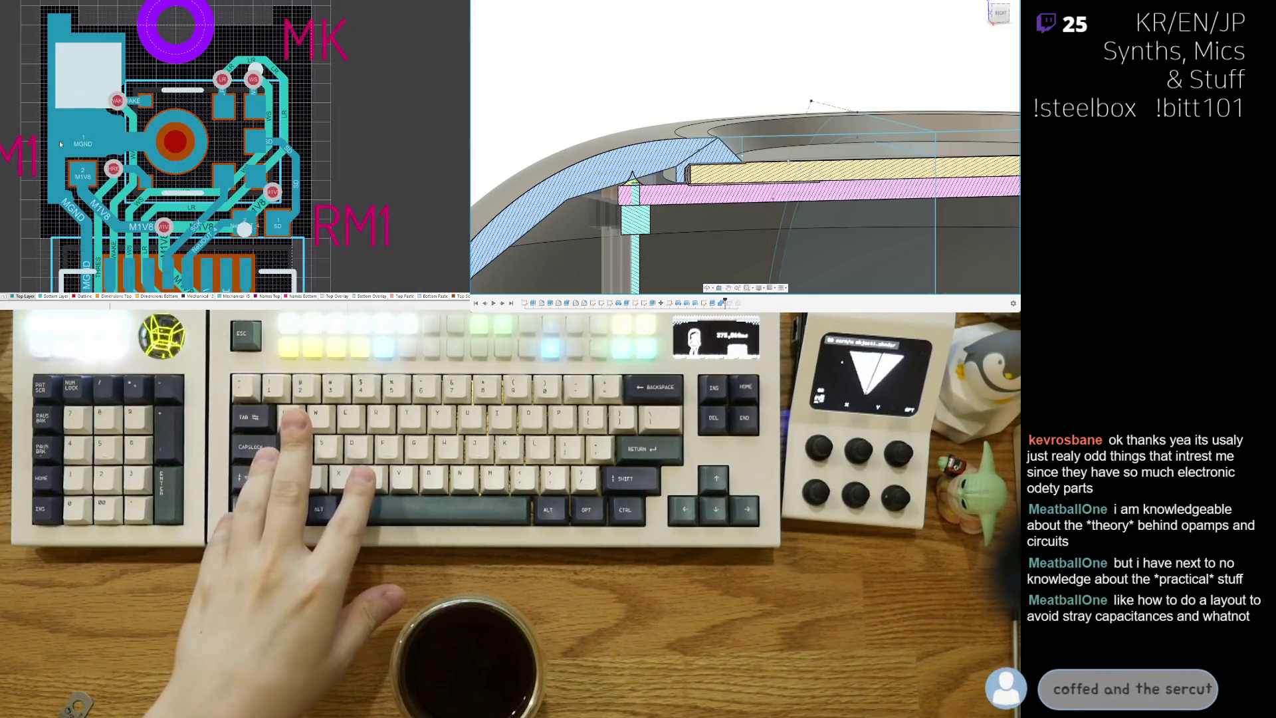
scroll(66, 150, "down", 1, "ctrl")
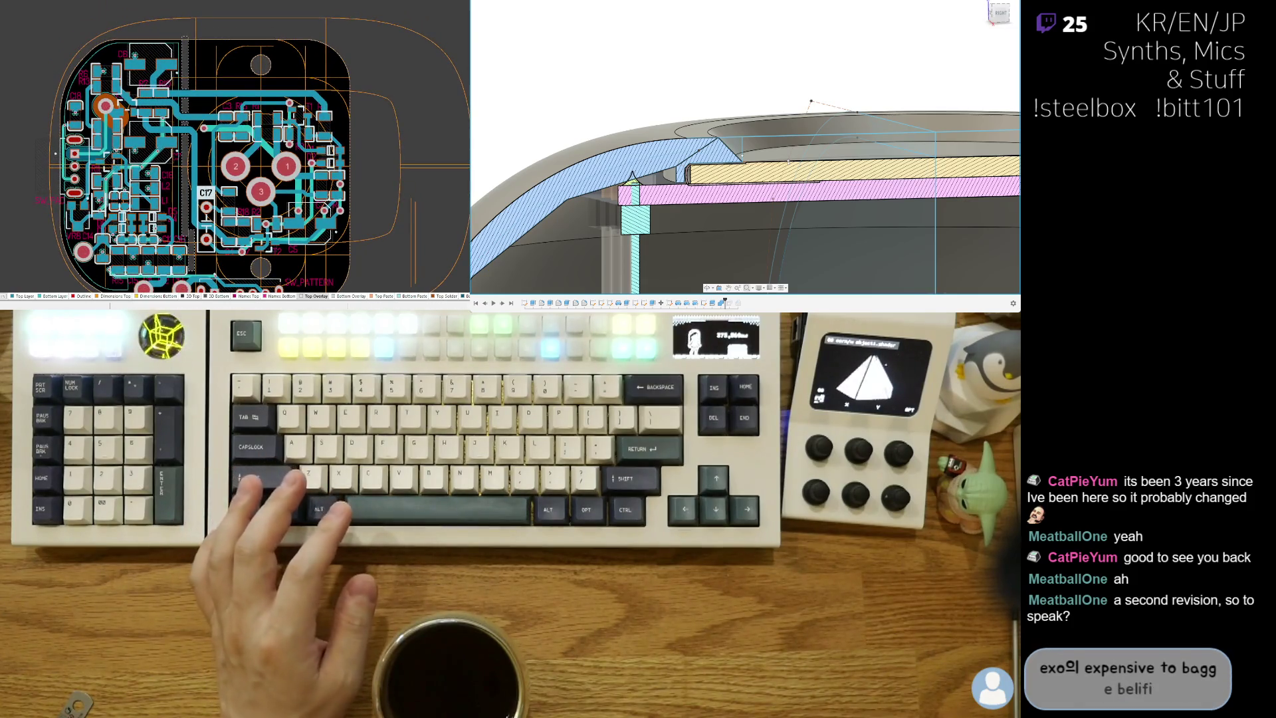
Step: Zoom in on the 3D-rendered main board around capacitor C17
scroll(235, 146, "up", 2, "ctrl")
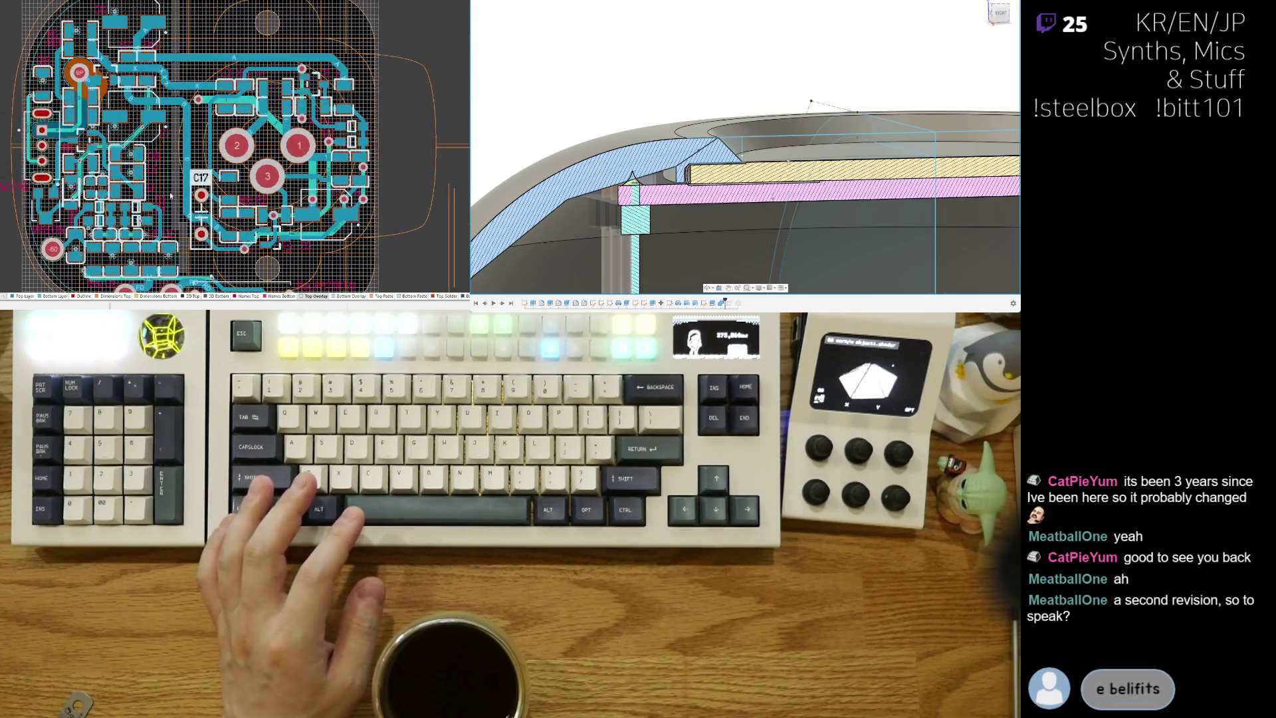
scroll(208, 168, "up", 4, "ctrl")
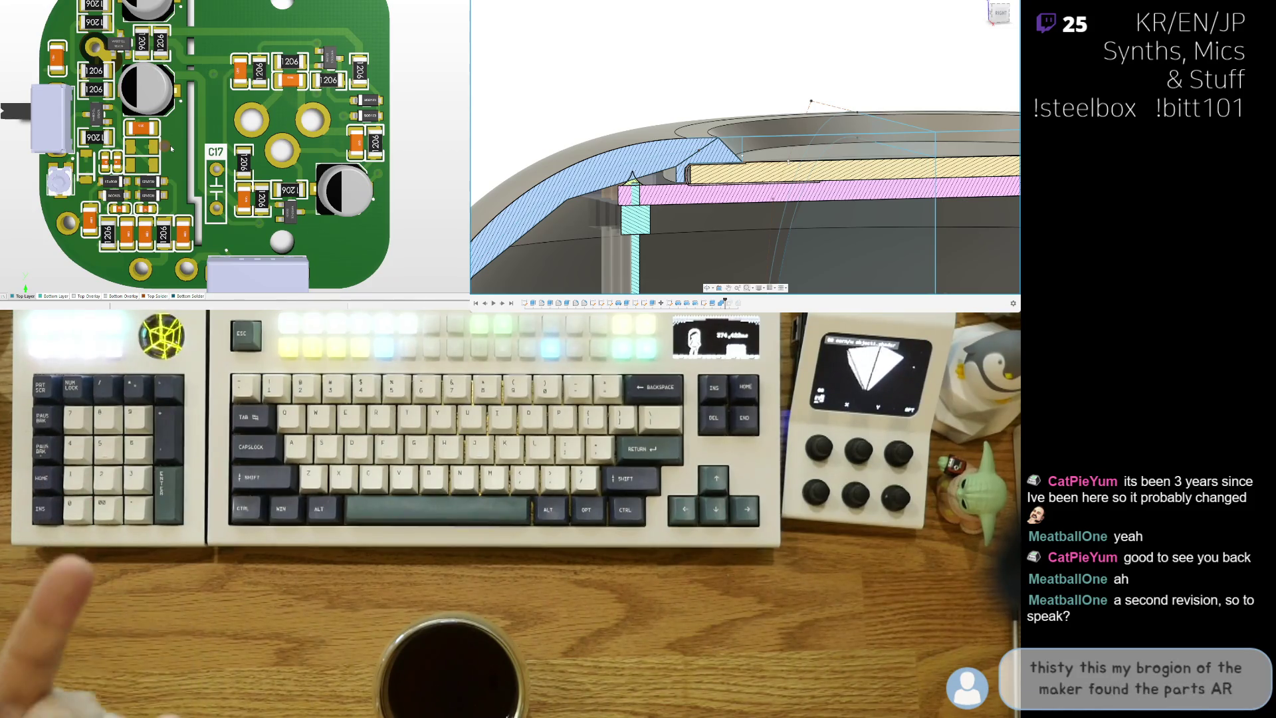
scroll(171, 148, "up", 1)
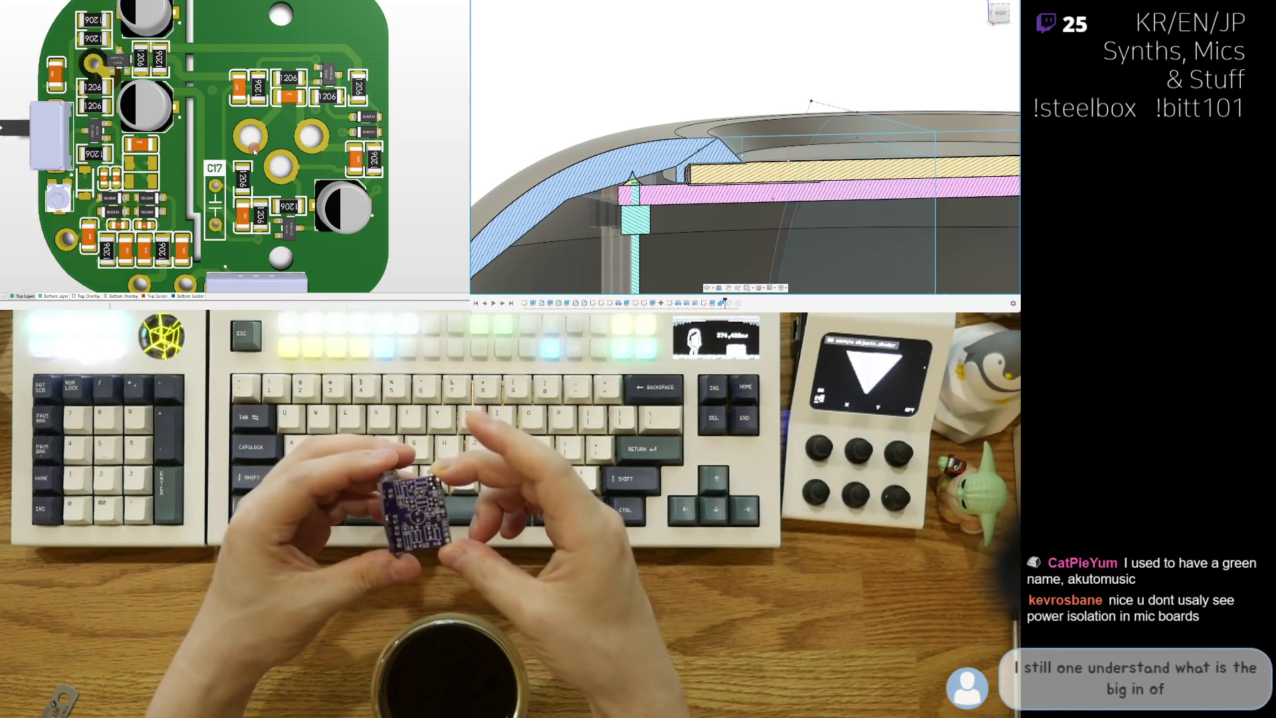
scroll(255, 152, "up", 4, "ctrl")
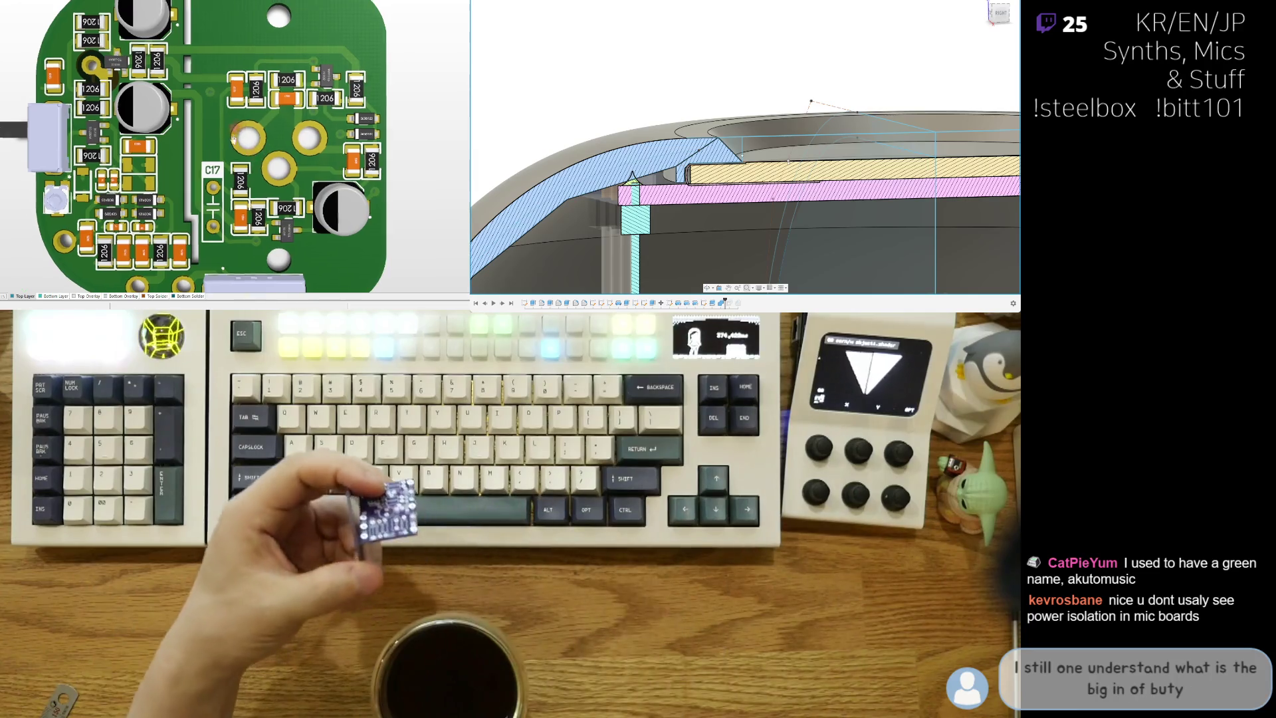
scroll(165, 50, "down", 3, "ctrl")
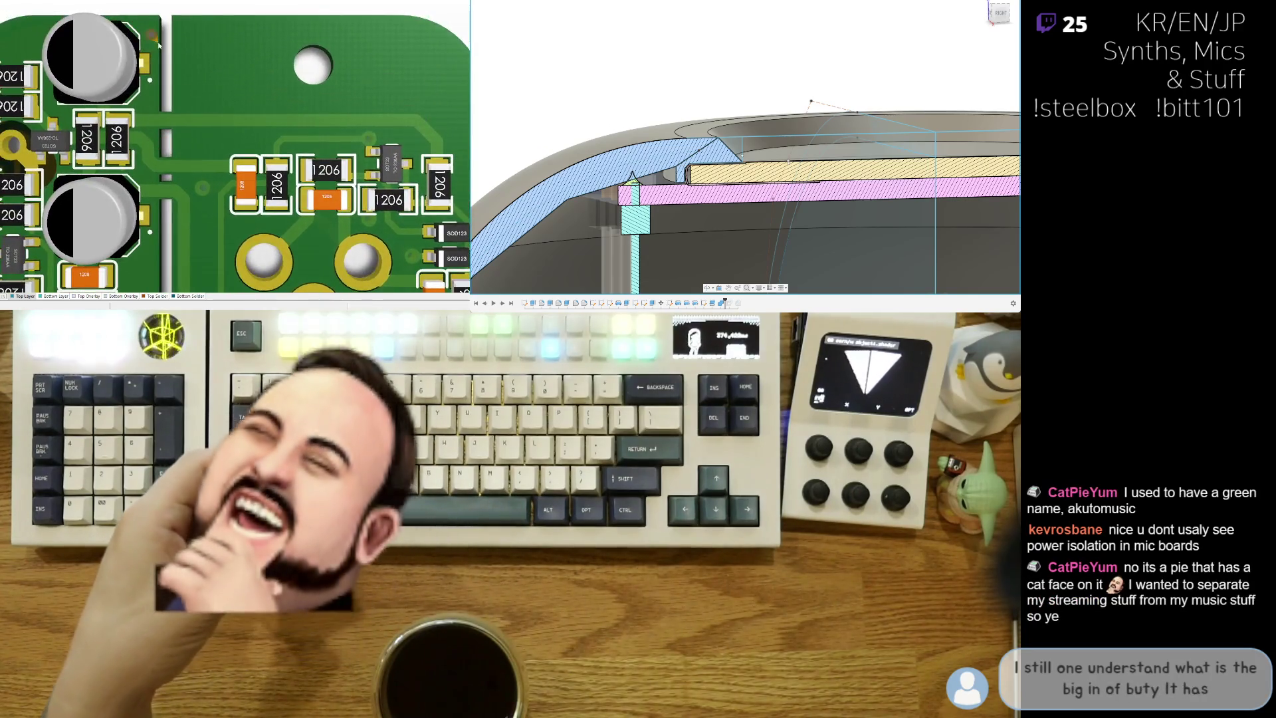
scroll(155, 192, "up", 4, "ctrl")
scroll(155, 192, "down", 1, "ctrl")
scroll(155, 193, "down", 2, "ctrl")
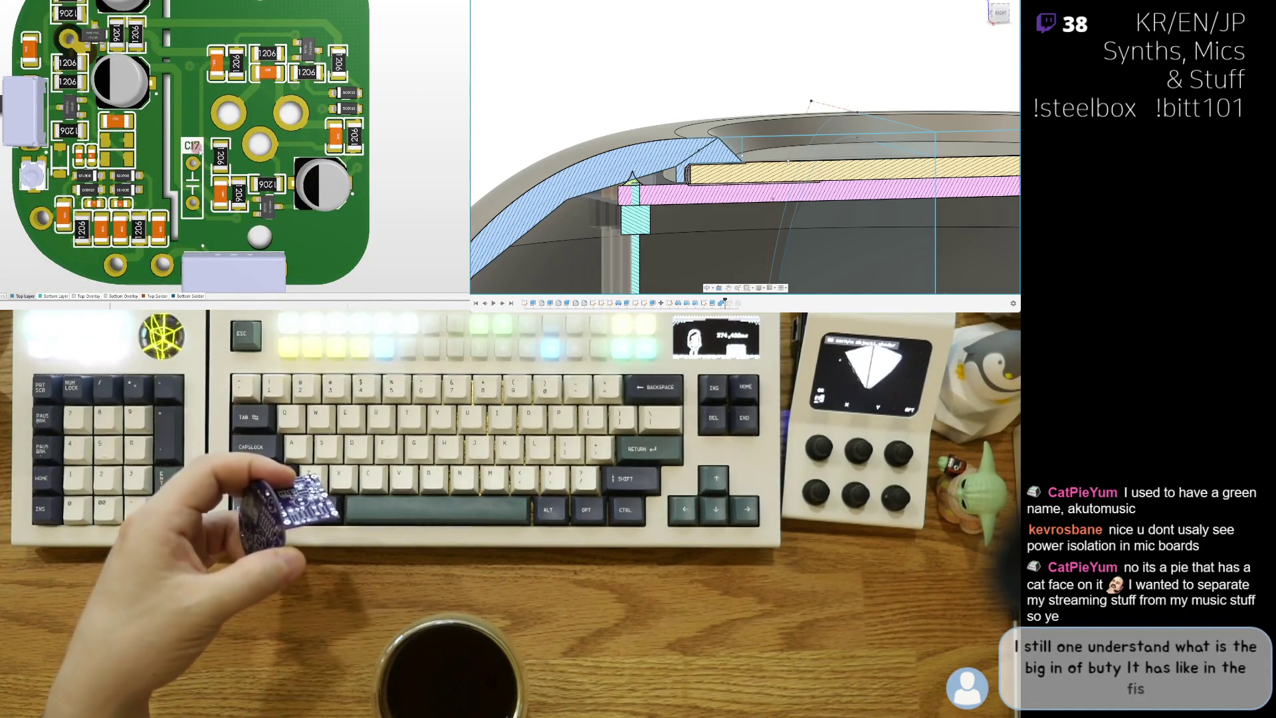
scroll(172, 192, "up", 2, "ctrl")
scroll(169, 177, "down", 3, "ctrl")
scroll(186, 155, "up", 1)
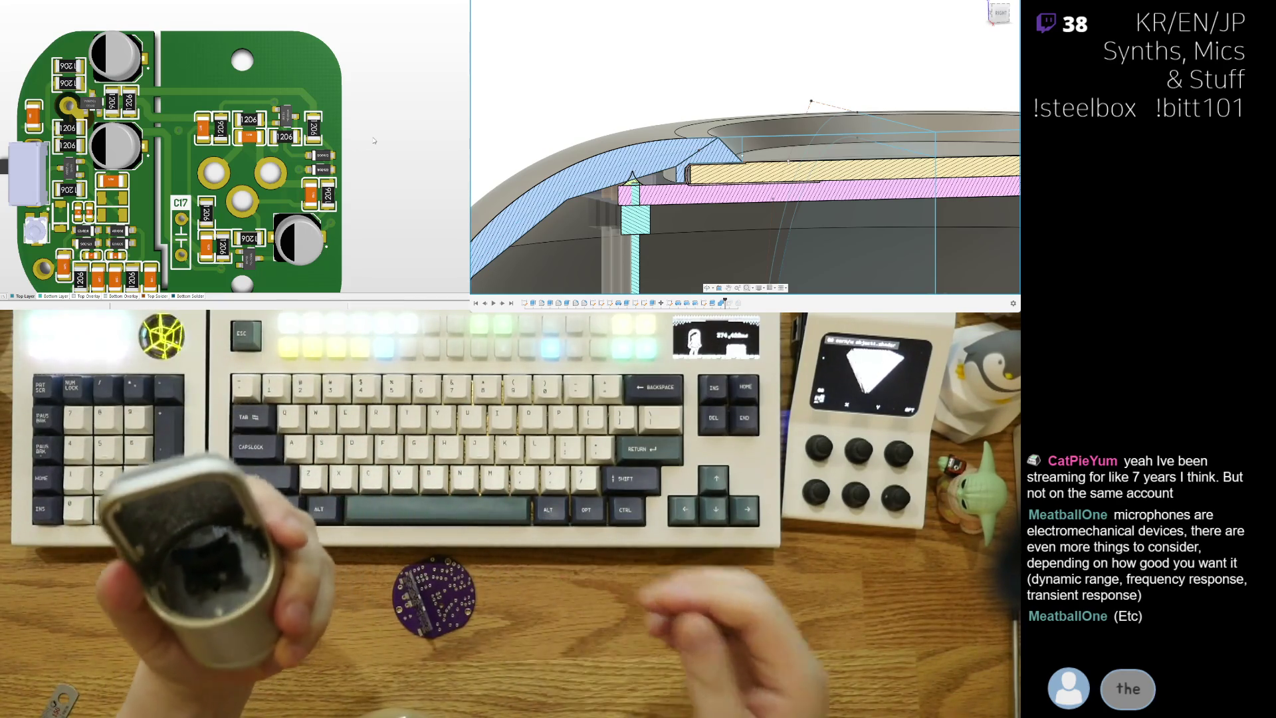
Step: Pan to the board's connector edge, orbit it in tilted 3D, reset, then return to 2D view
right_click_drag(249, 166, 233, 100)
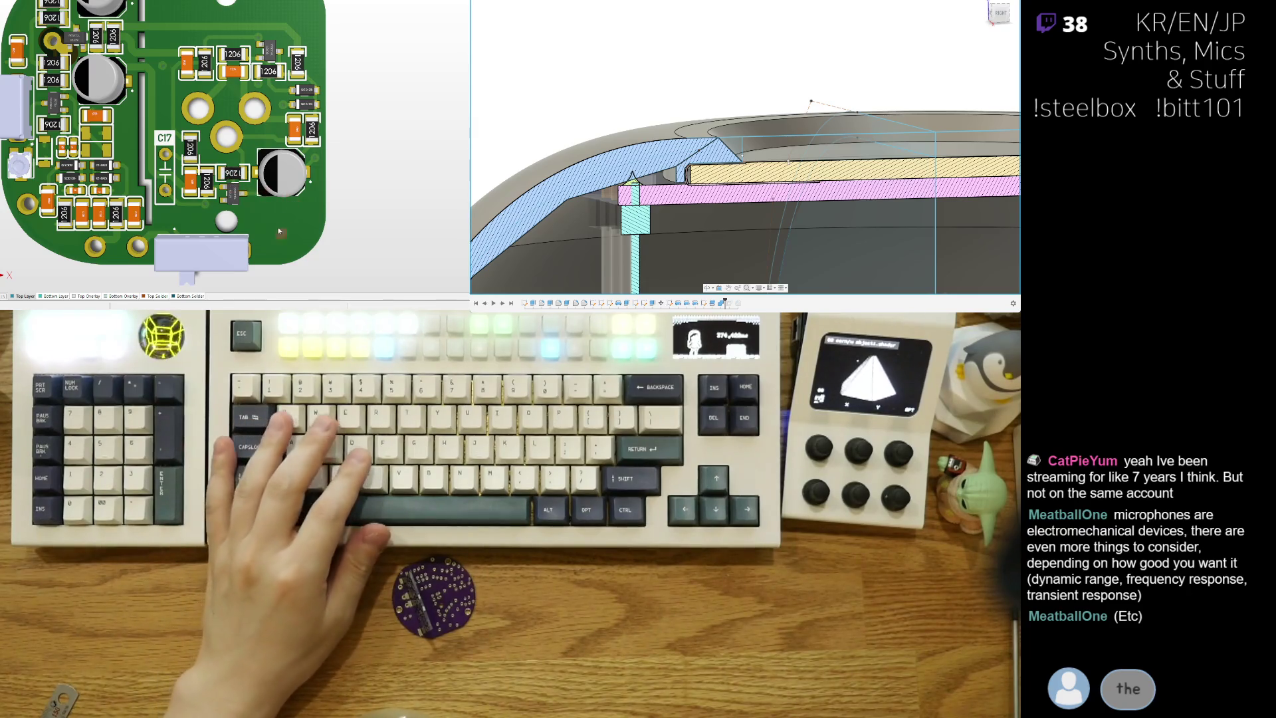
key("3")
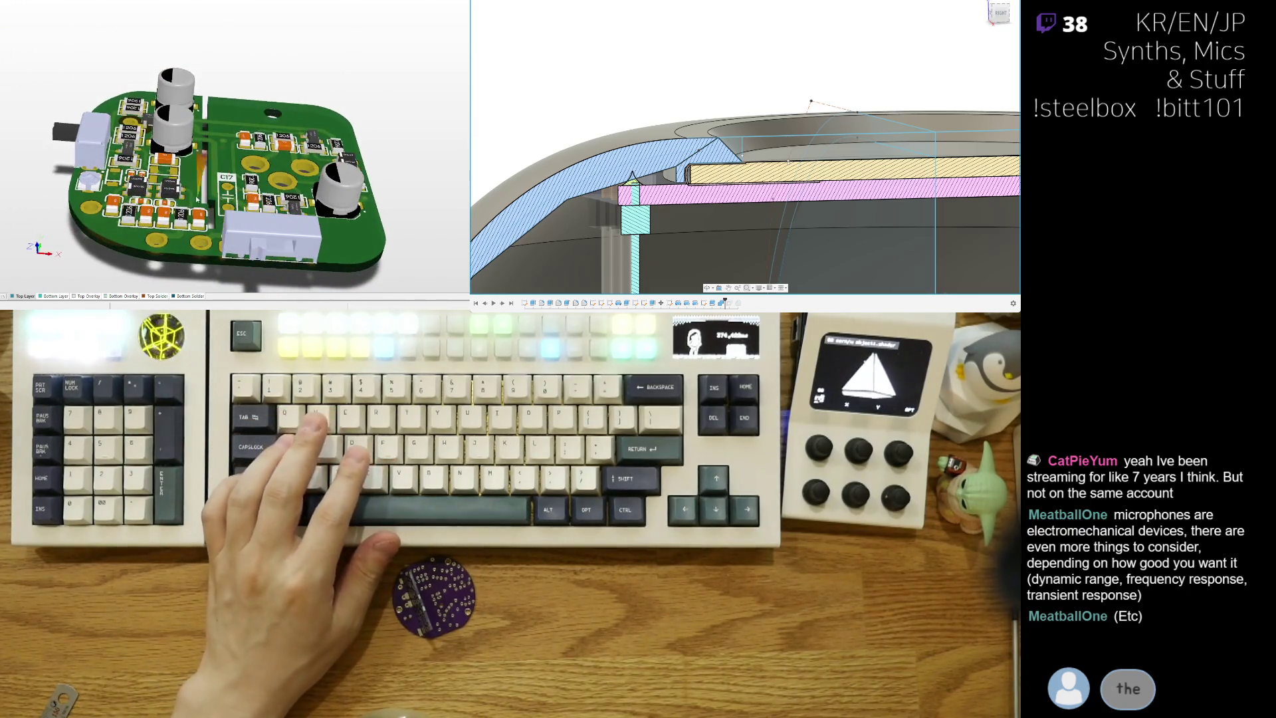
right_click_drag(198, 200, 198, 143, "shift")
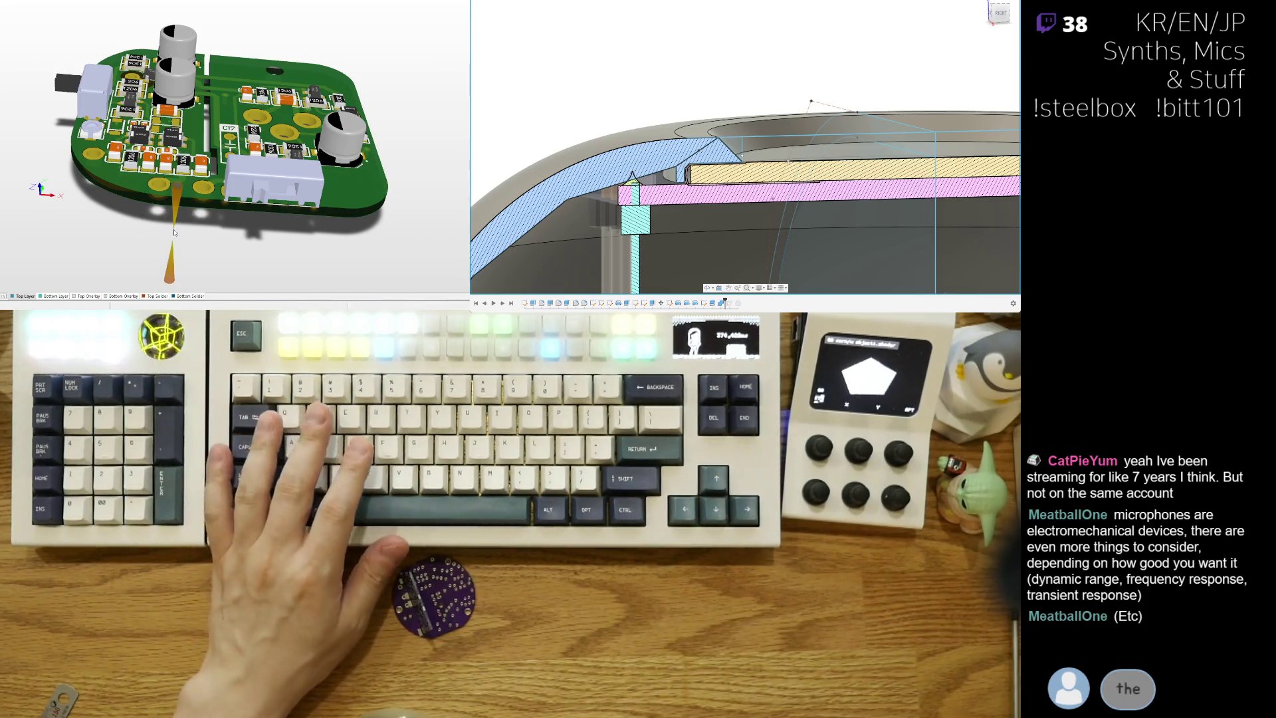
key("0")
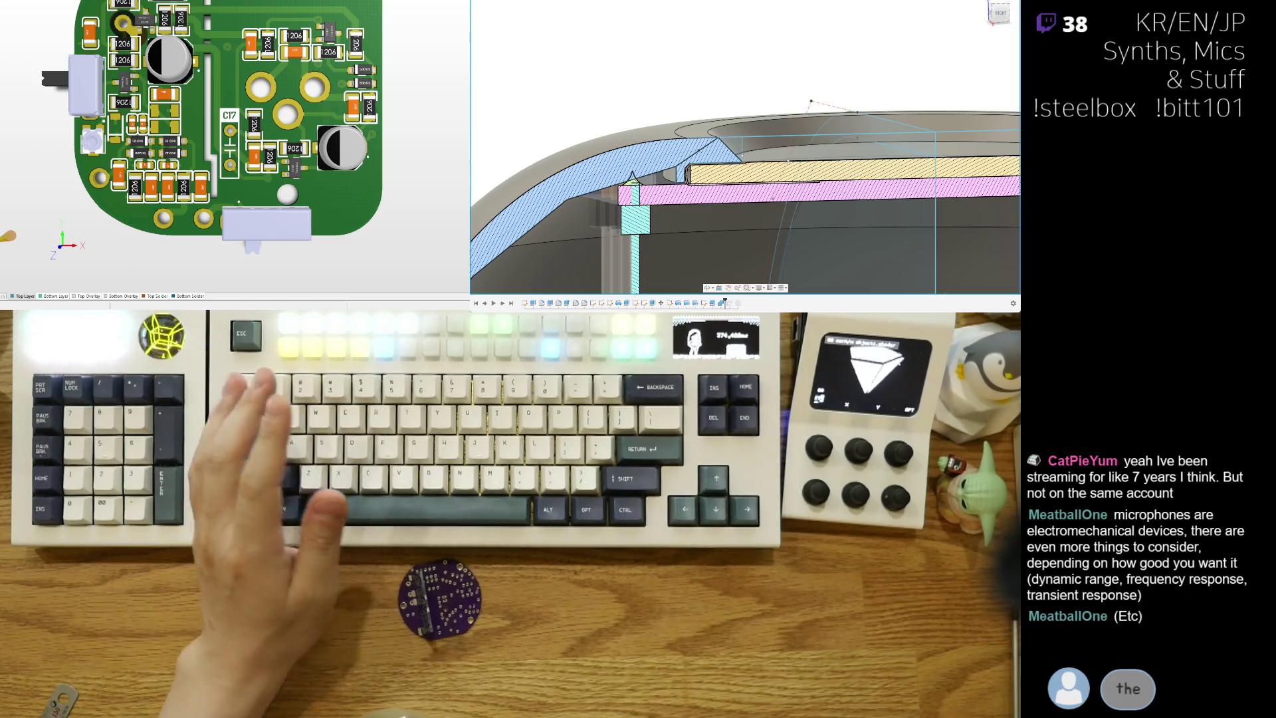
key("2")
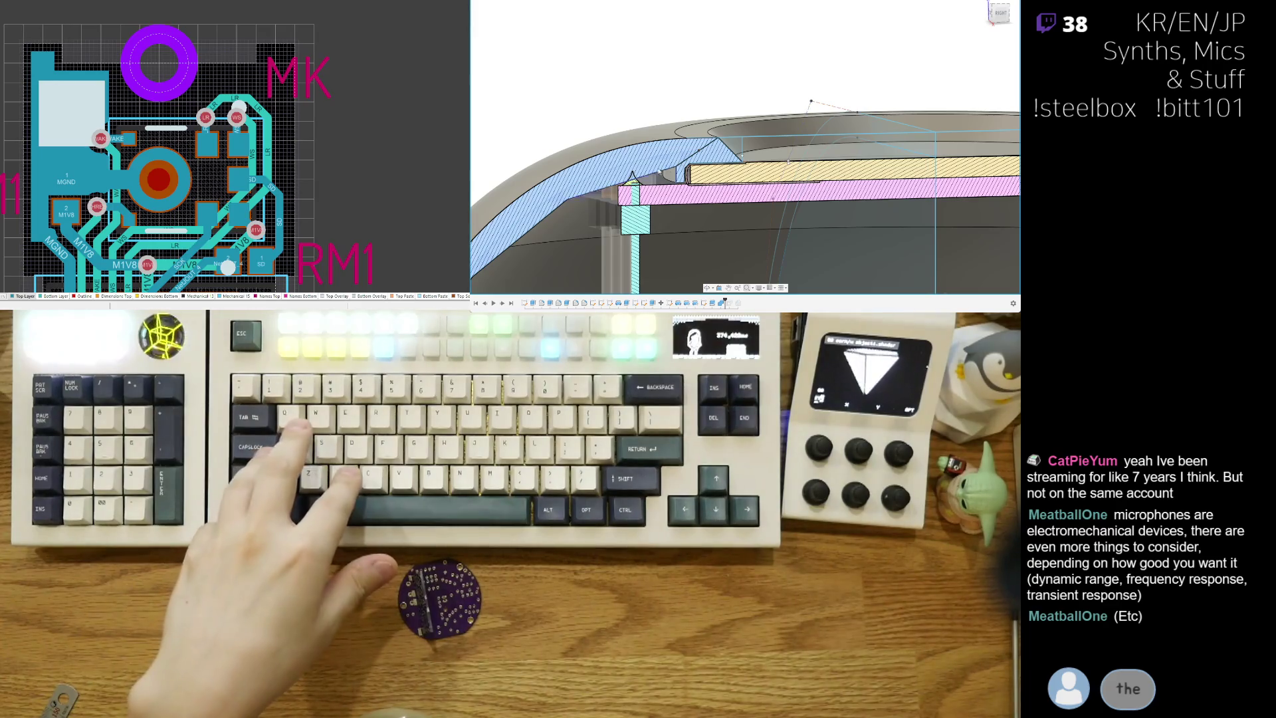
Step: Switch the sectioned dome to the Right view and frame the shell bottom, plates and pin
scroll(657, 206, "up", 2)
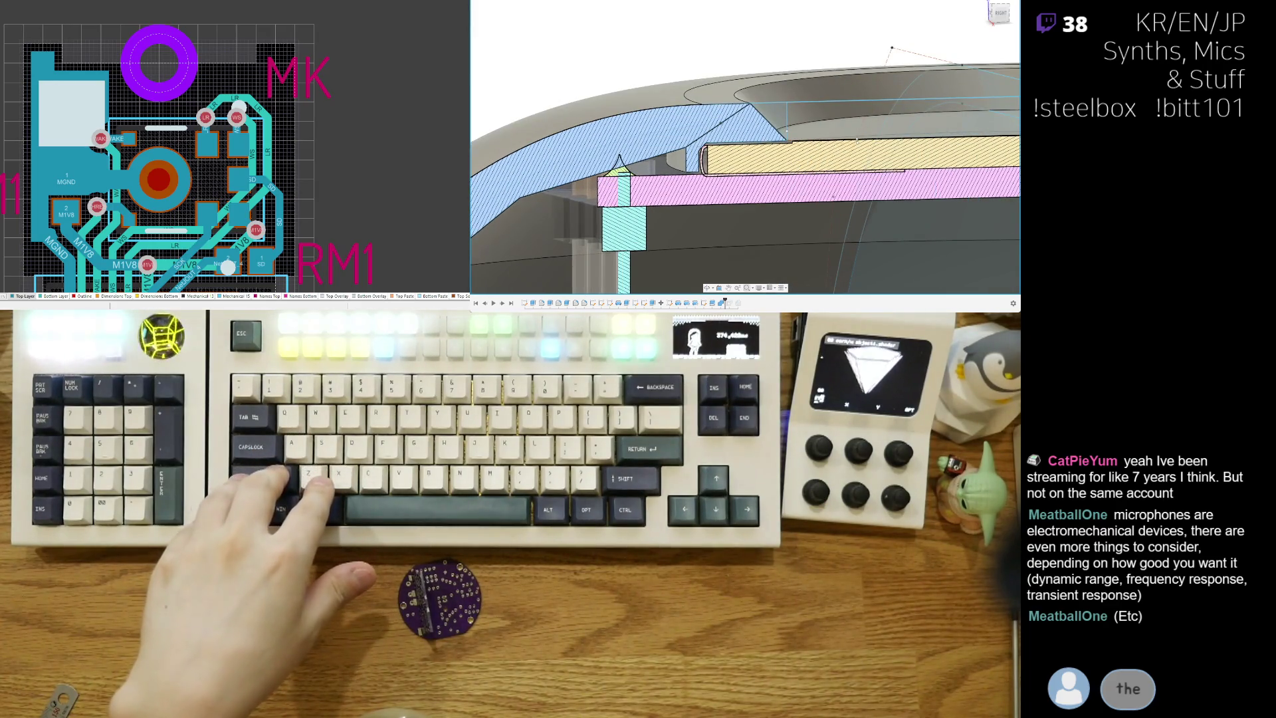
scroll(767, 66, "down", 3)
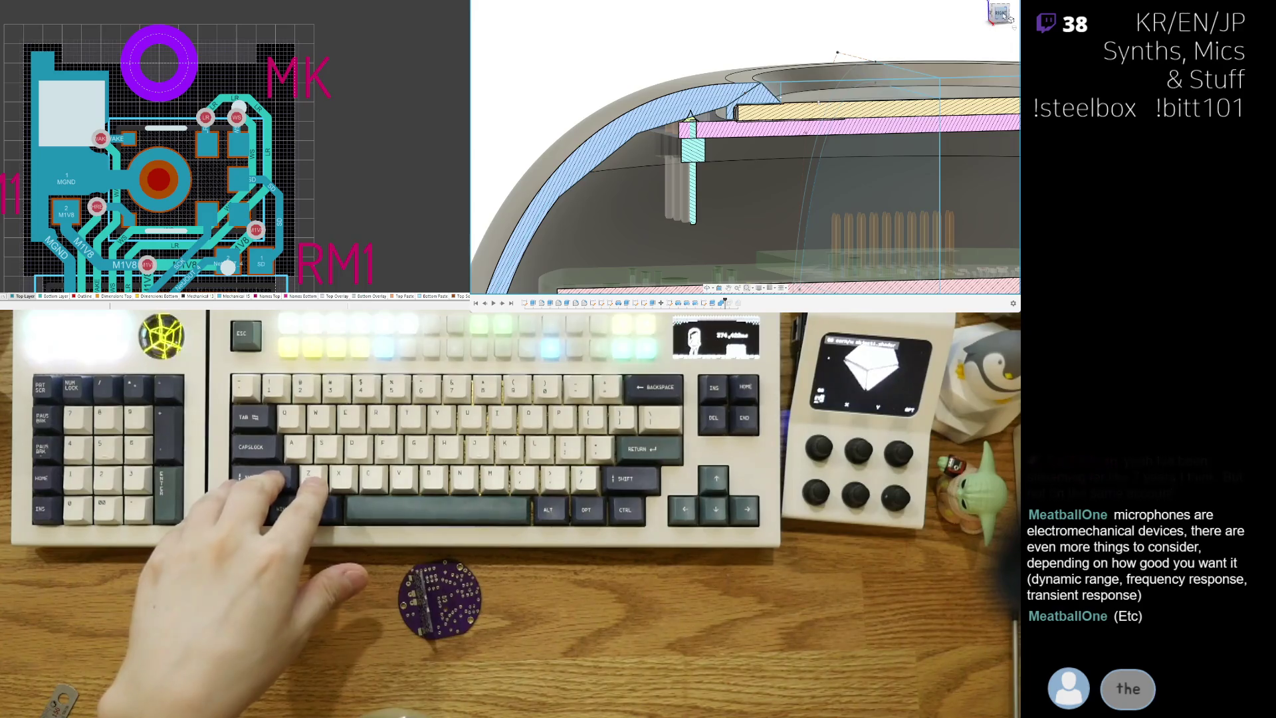
left_click(1009, 18)
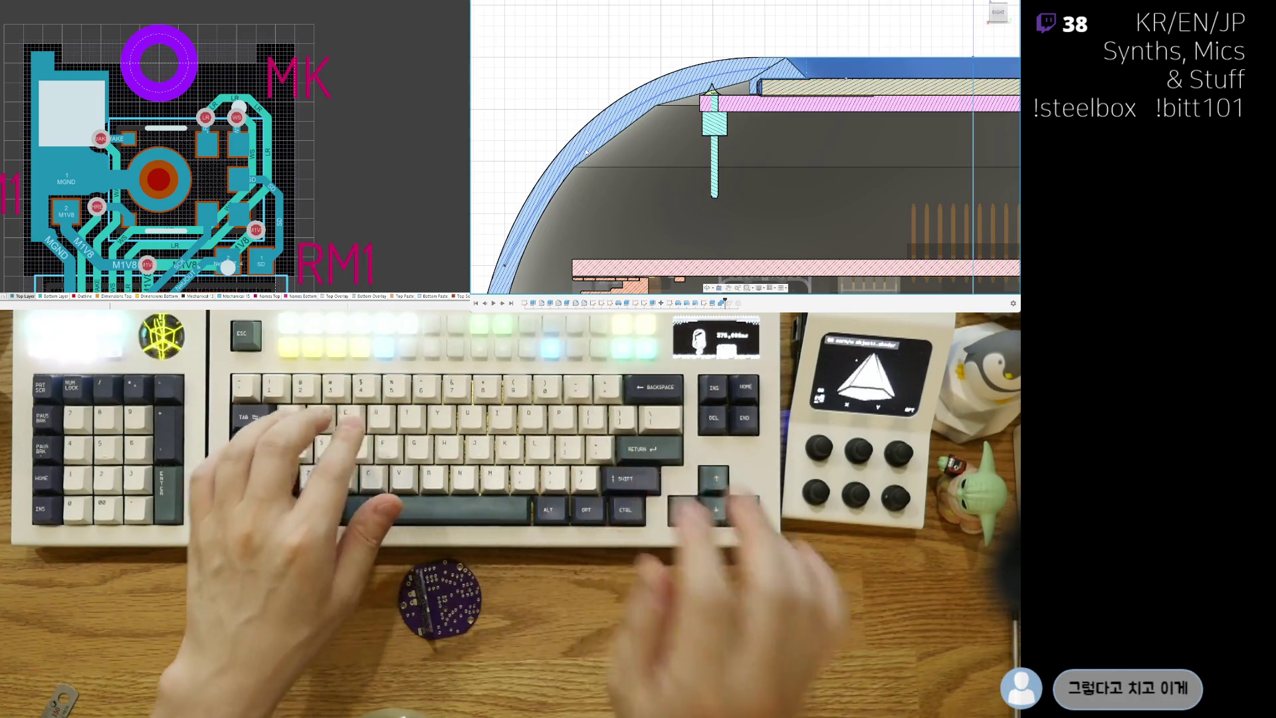
key("ctrl+z")
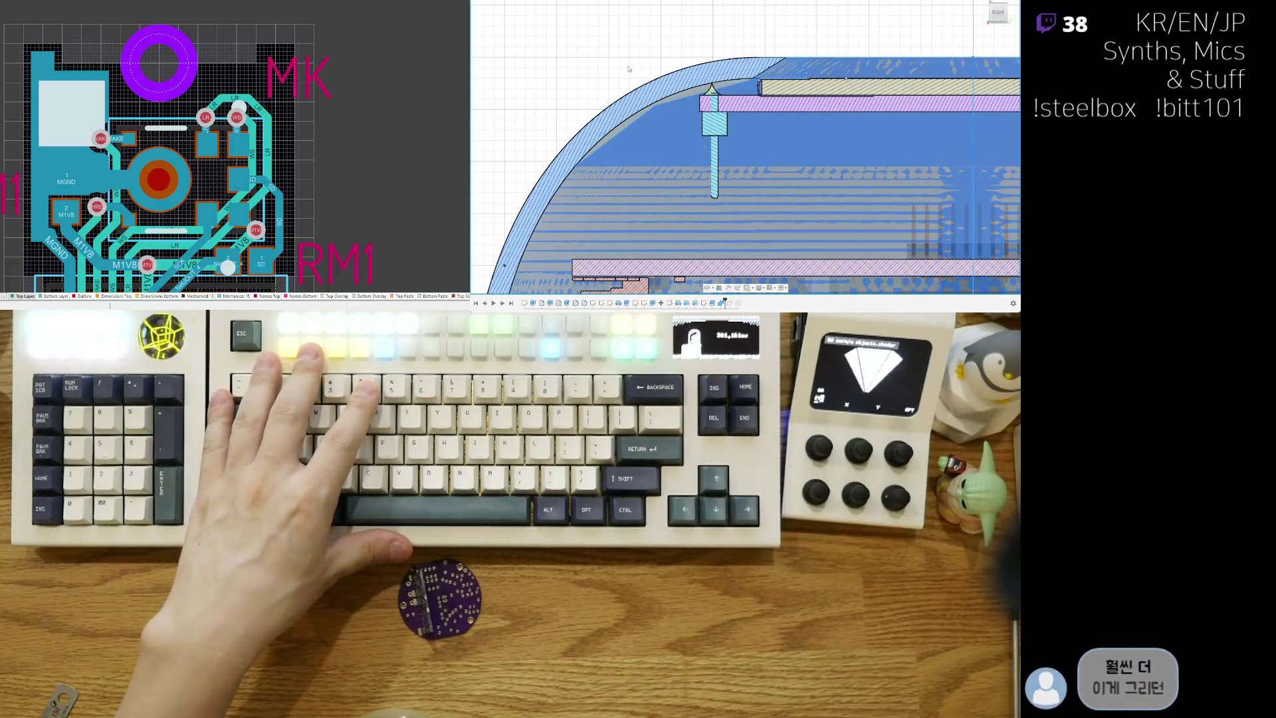
scroll(540, 138, "down", 2)
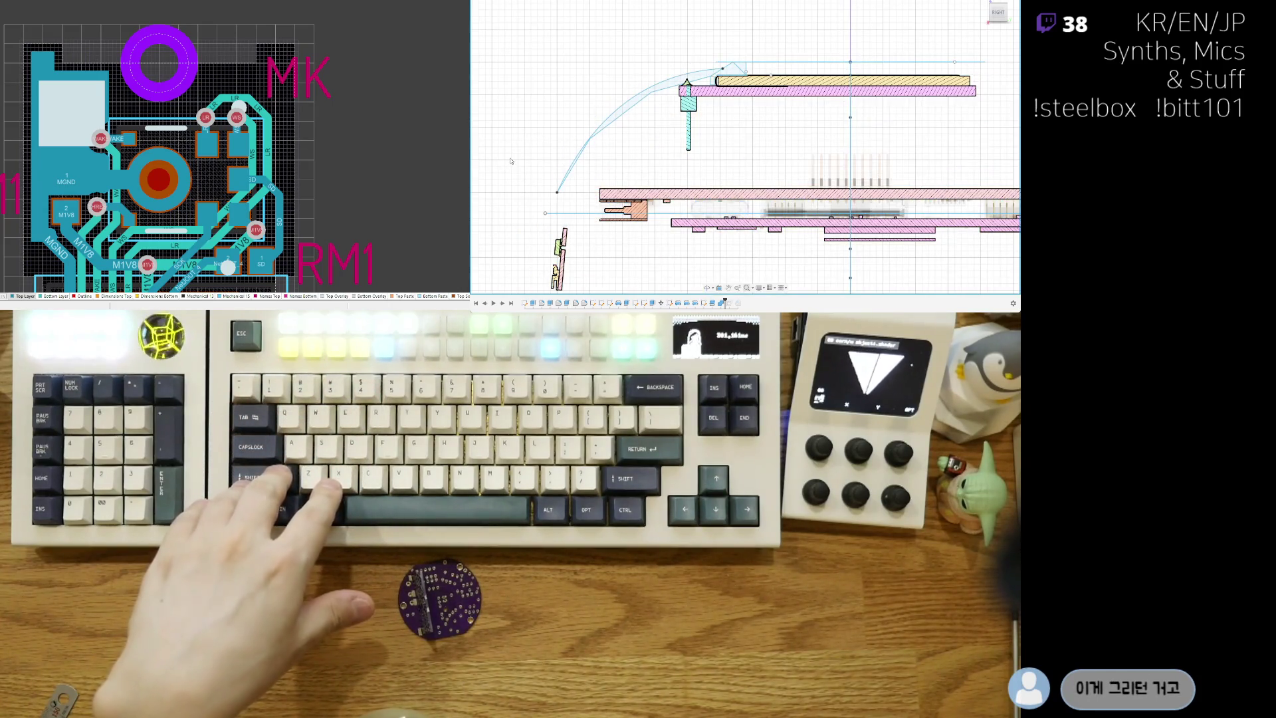
scroll(764, 154, "up", 5)
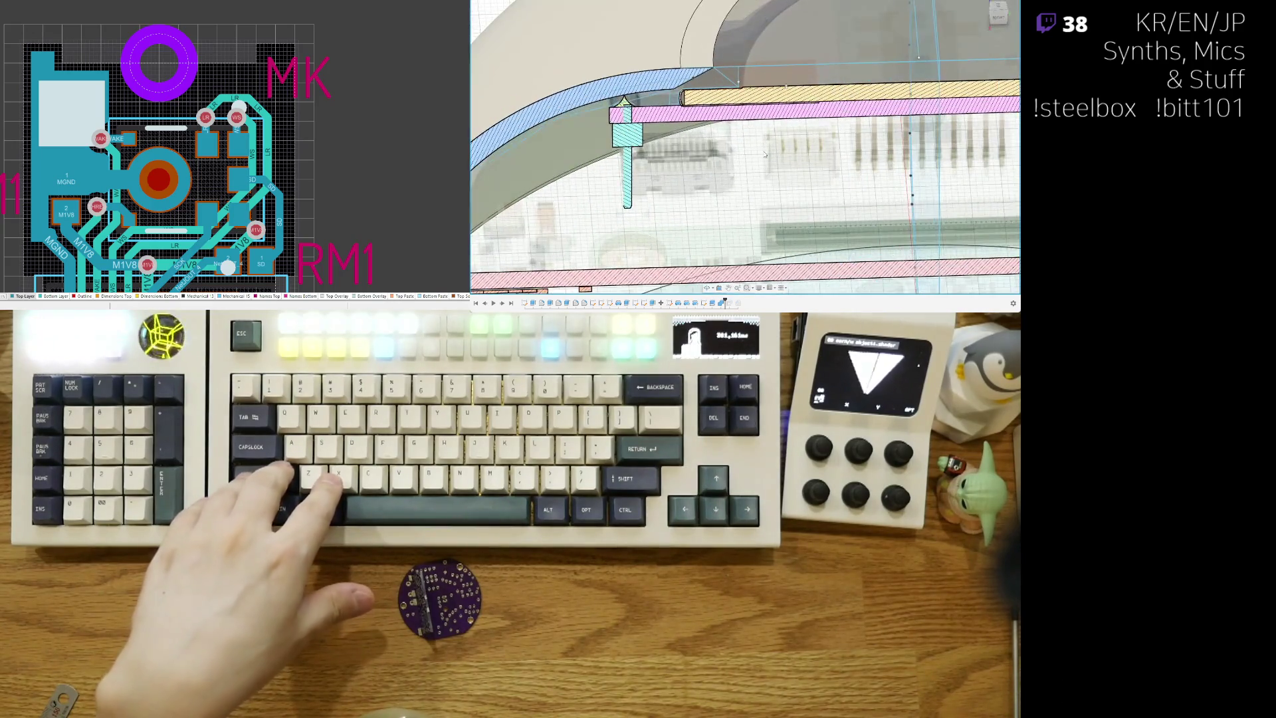
scroll(764, 155, "down", 10)
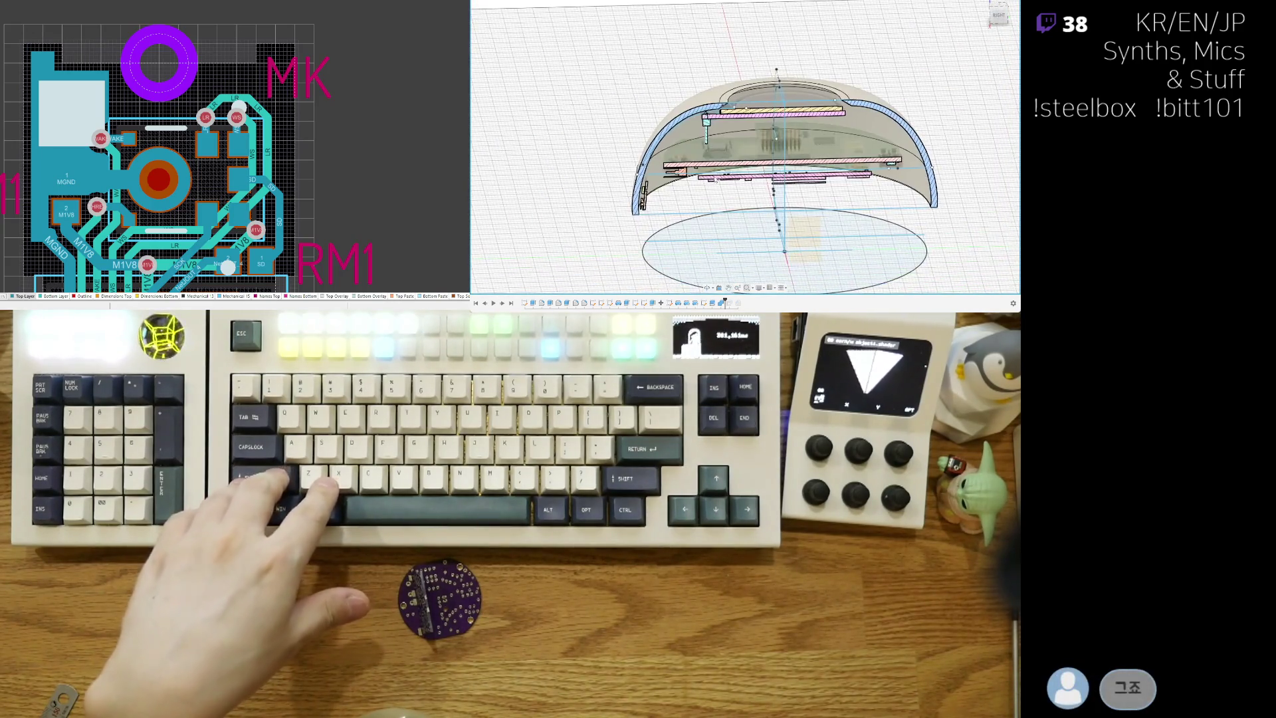
scroll(612, 179, "up", 5)
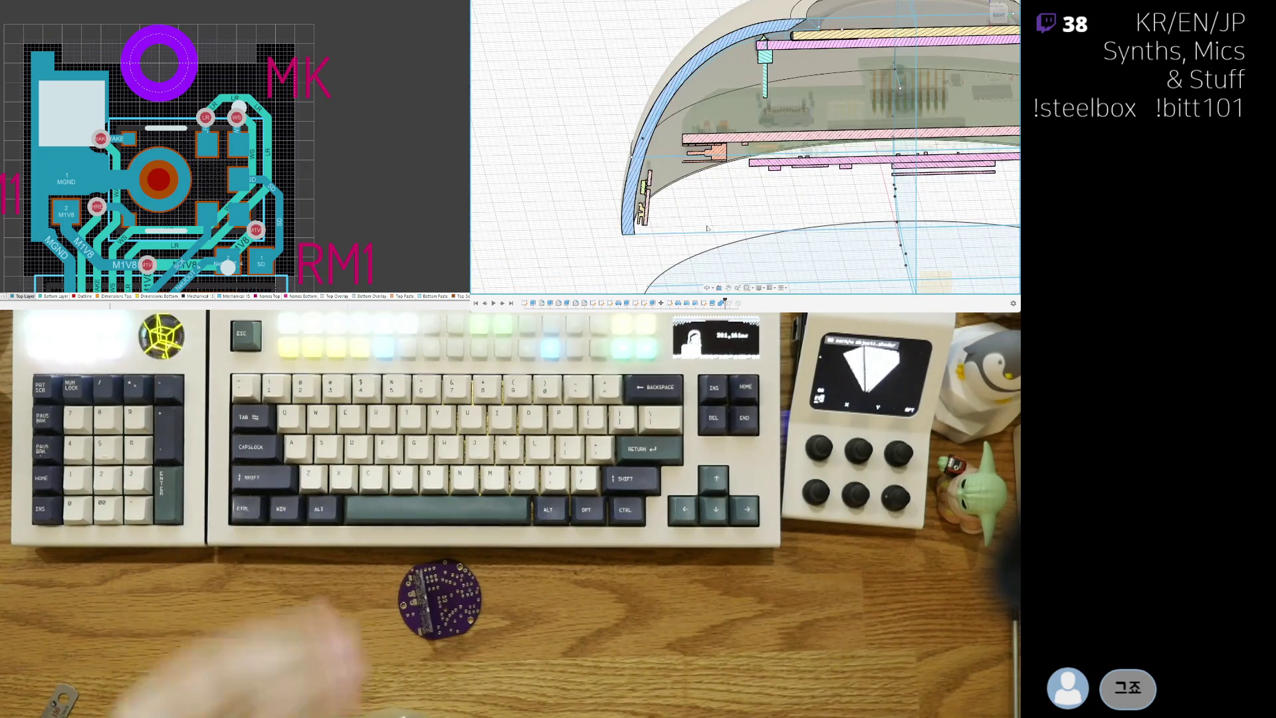
scroll(705, 211, "down", 3)
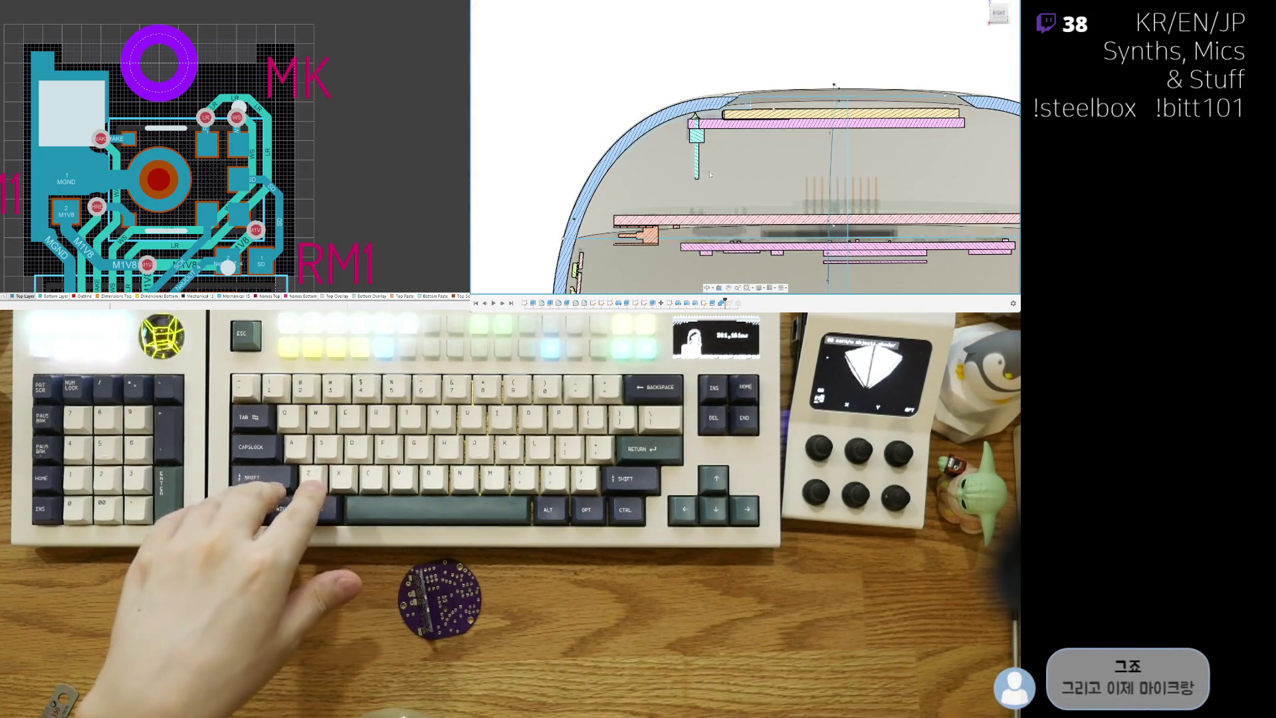
middle_click_drag(697, 203, 674, 106)
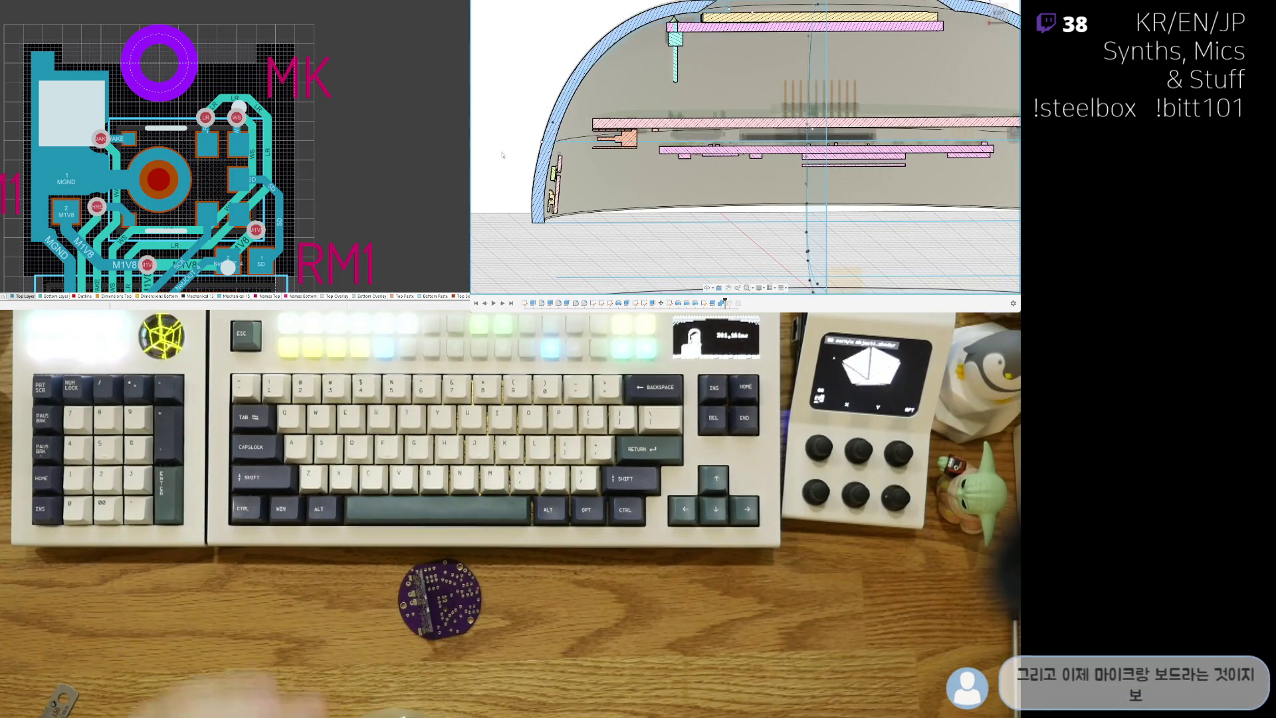
Step: Zoom in on the upper-left shell wall and mounting pin in the section
middle_click_drag(508, 138, 565, 219)
scroll(653, 127, "up", 3)
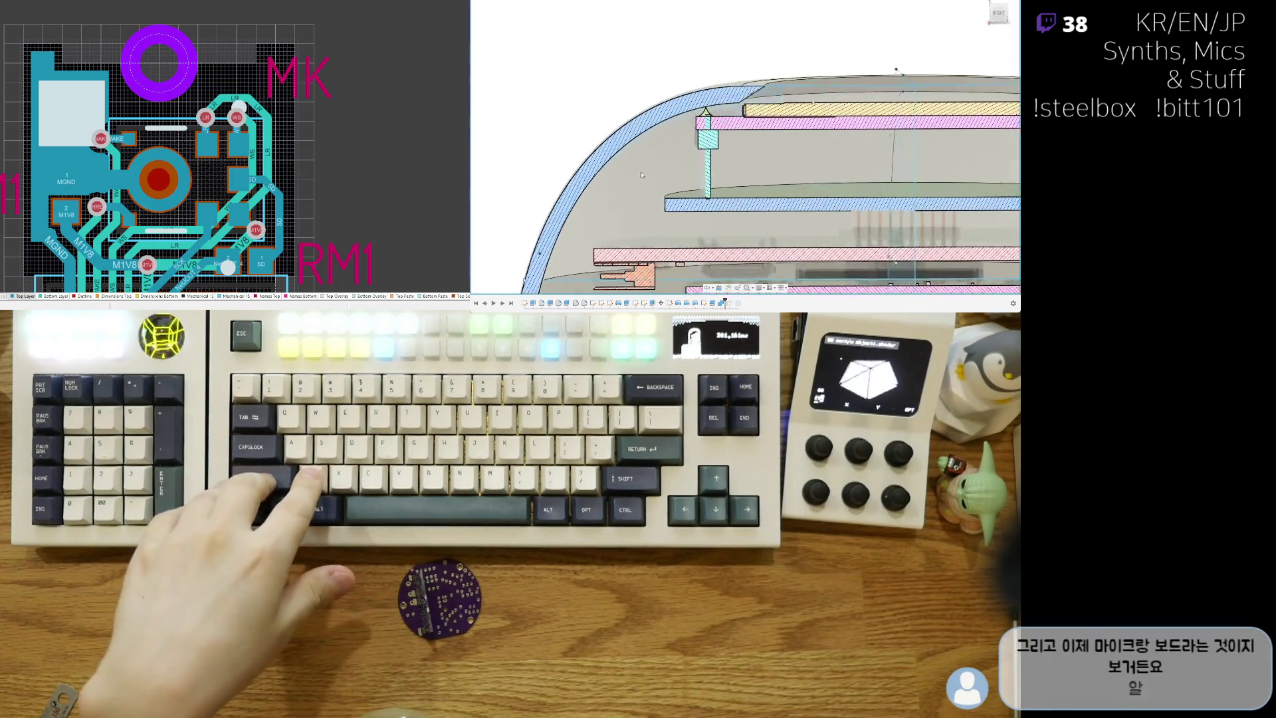
scroll(654, 127, "up", 3)
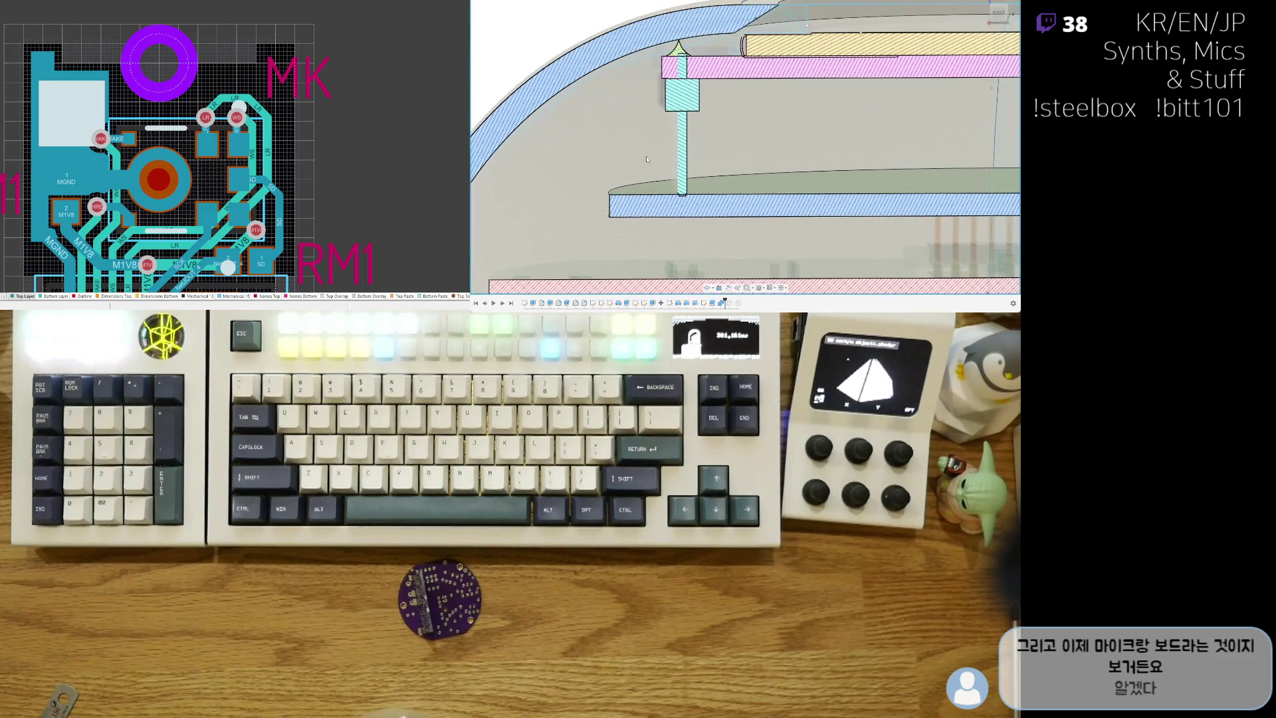
scroll(655, 162, "down", 2)
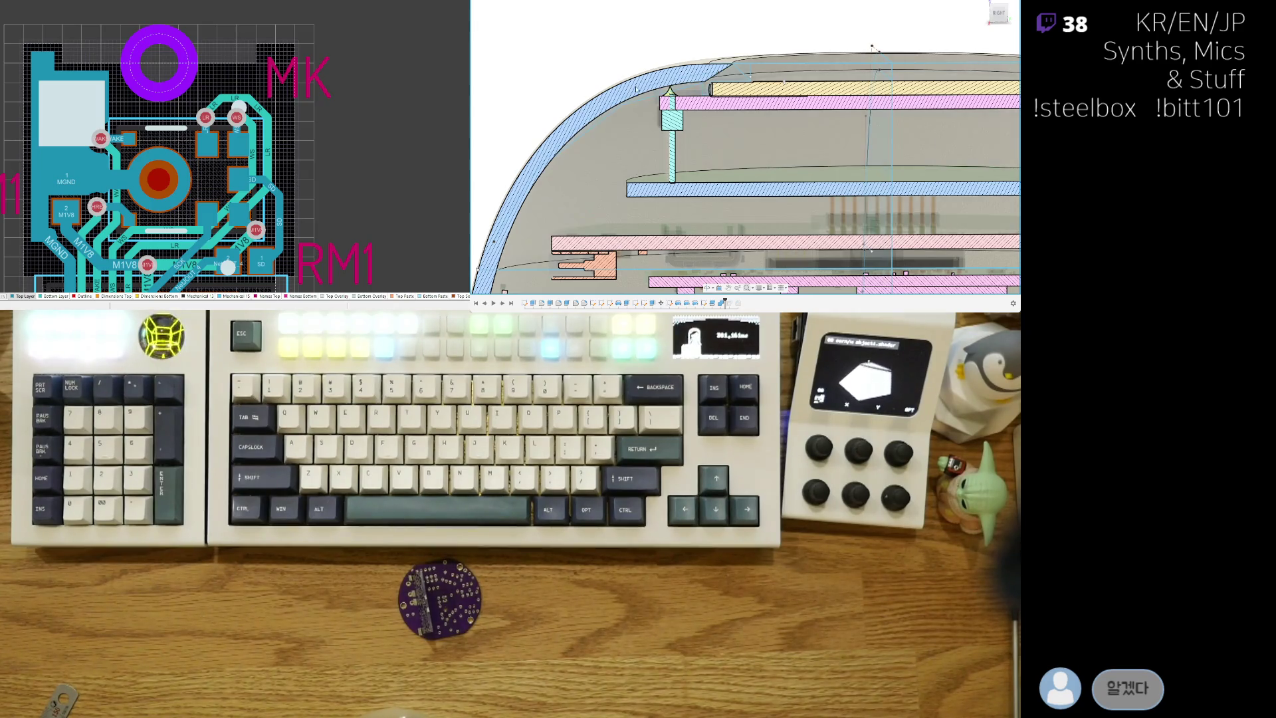
scroll(669, 187, "down", 2)
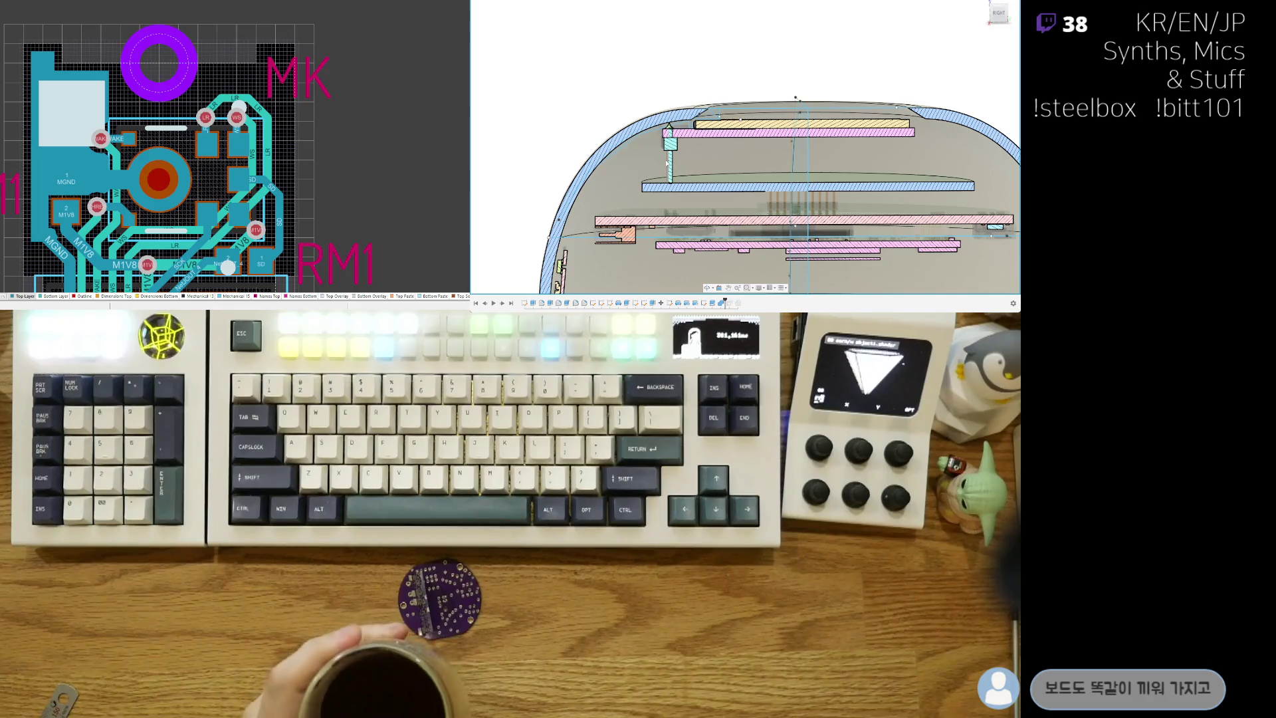
scroll(638, 172, "up", 3)
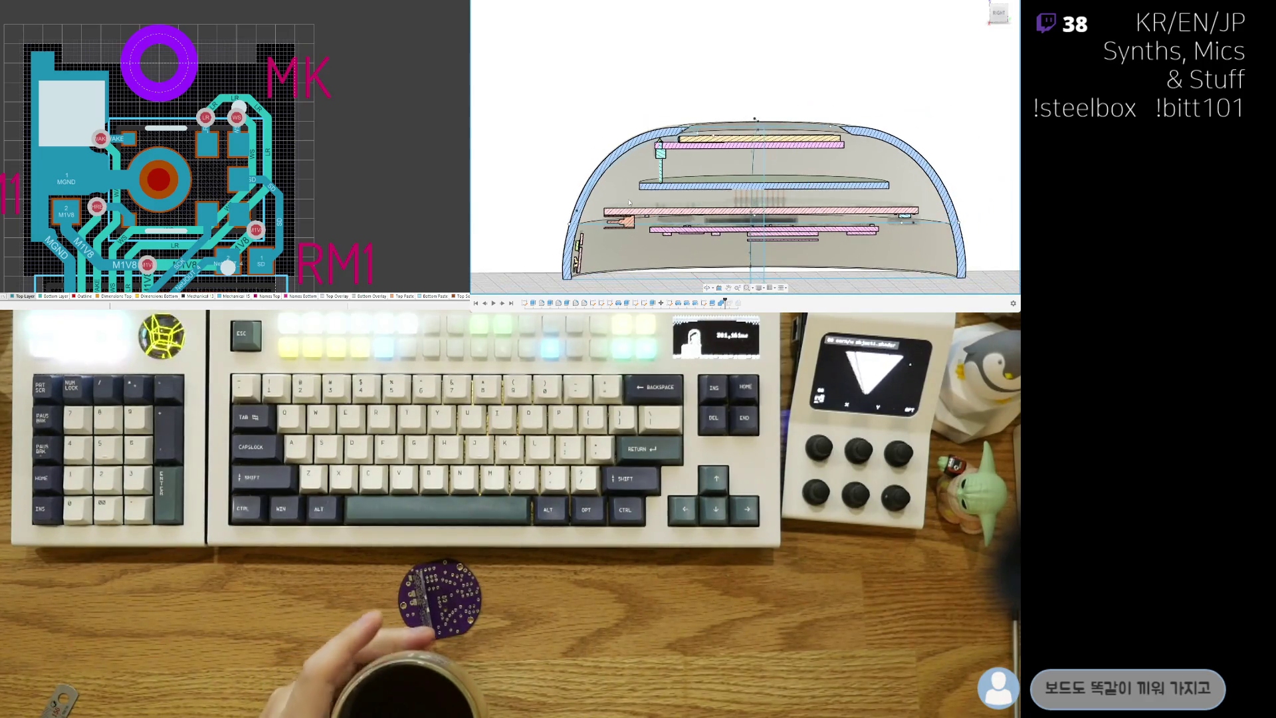
scroll(609, 183, "up", 3)
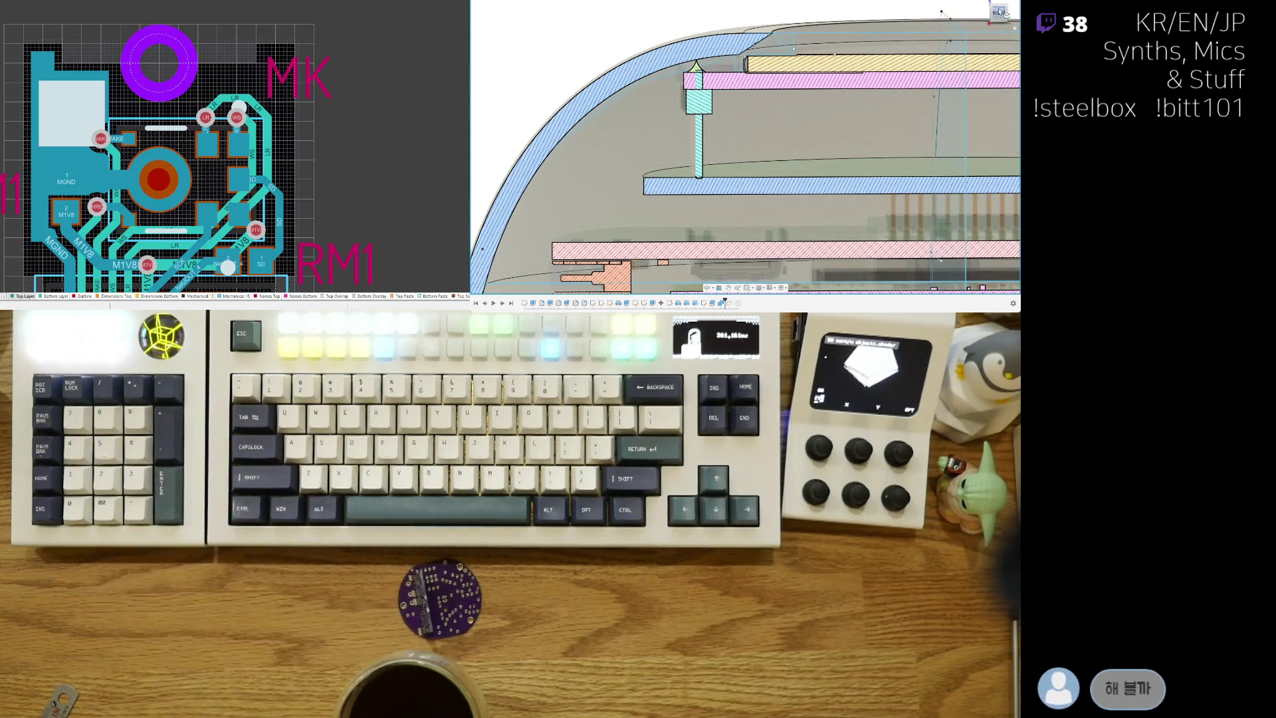
Step: Snap to the flat Right view and frame the cross-section showing the PCB seated in the shell
left_click(943, 13)
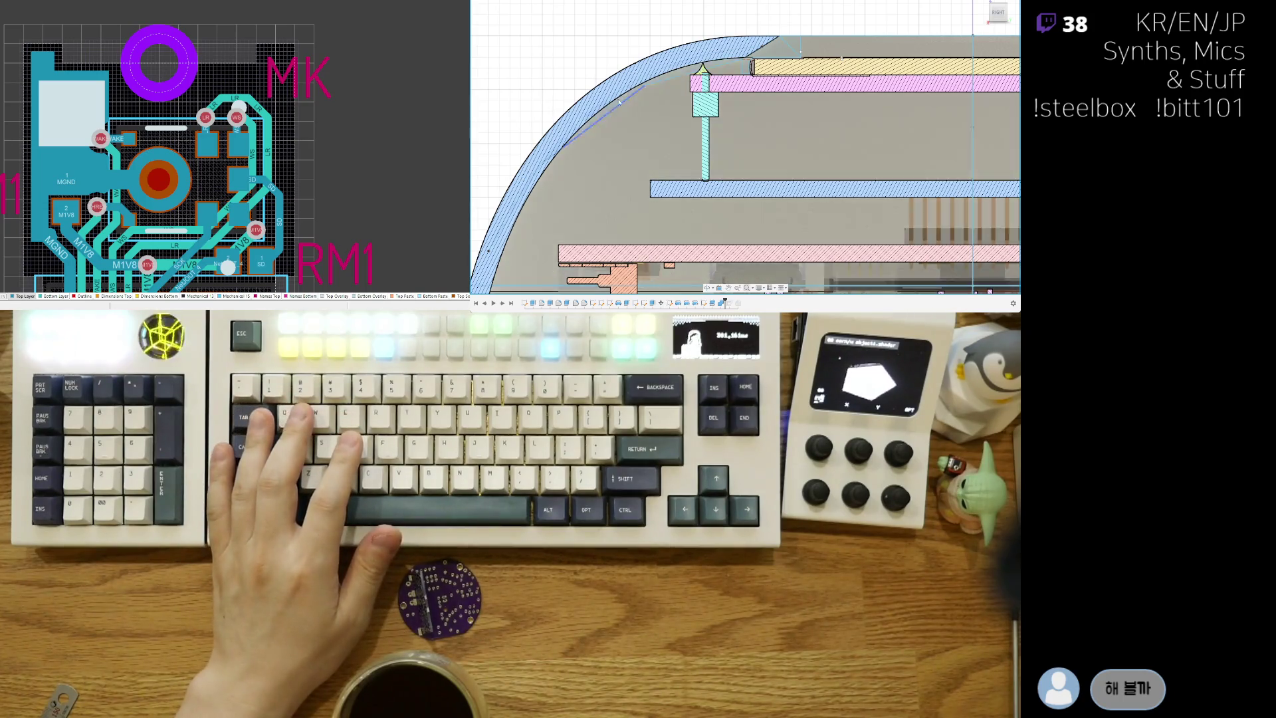
scroll(620, 102, "down", 2)
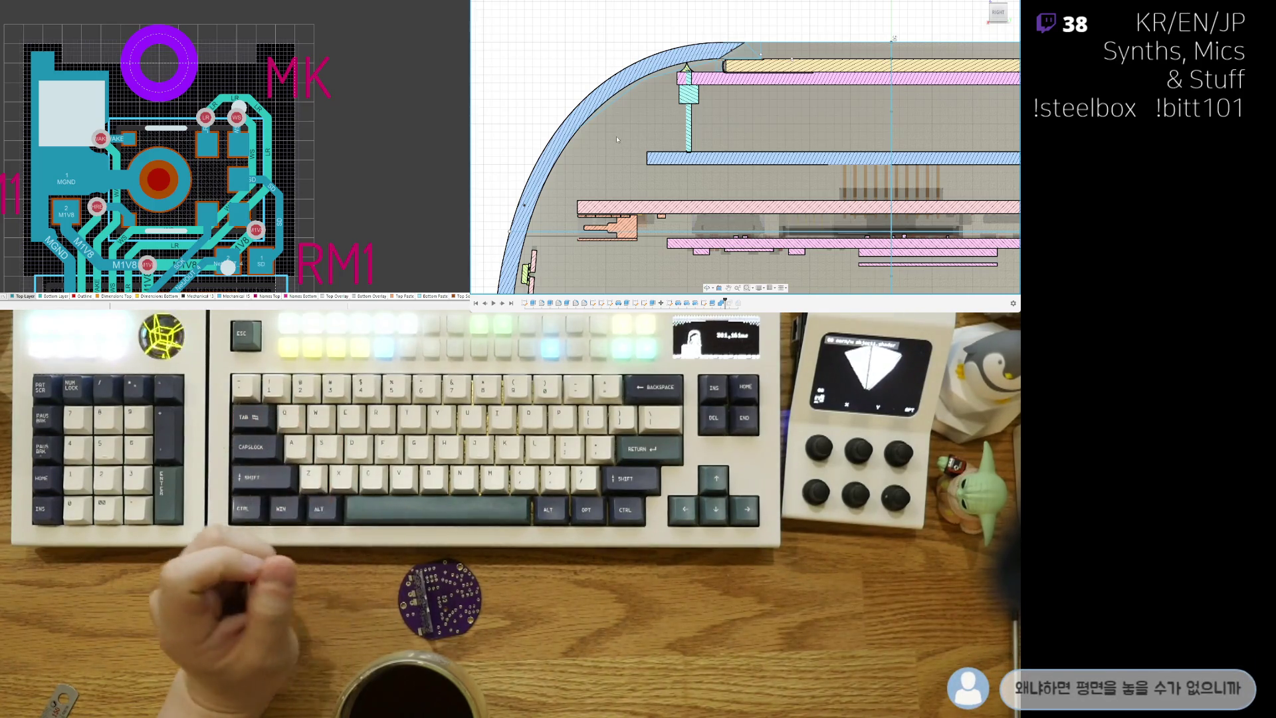
scroll(657, 124, "down", 2)
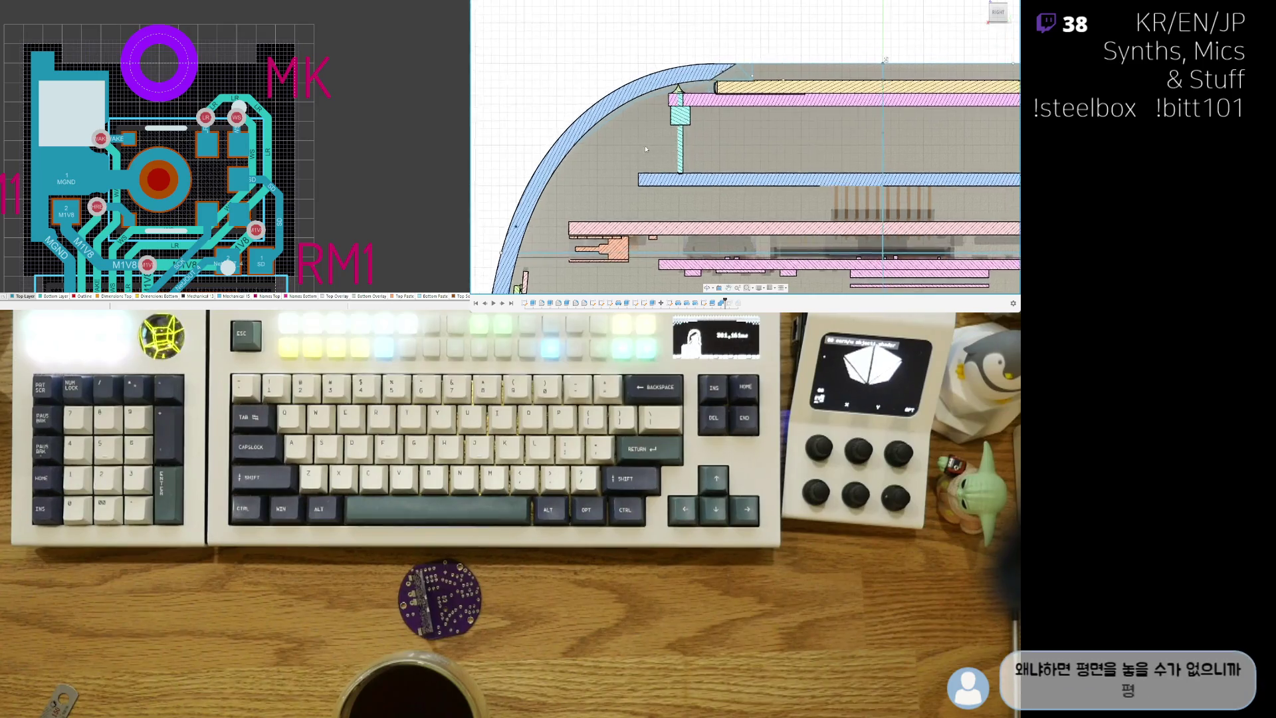
scroll(648, 124, "up", 4)
scroll(633, 126, "down", 2)
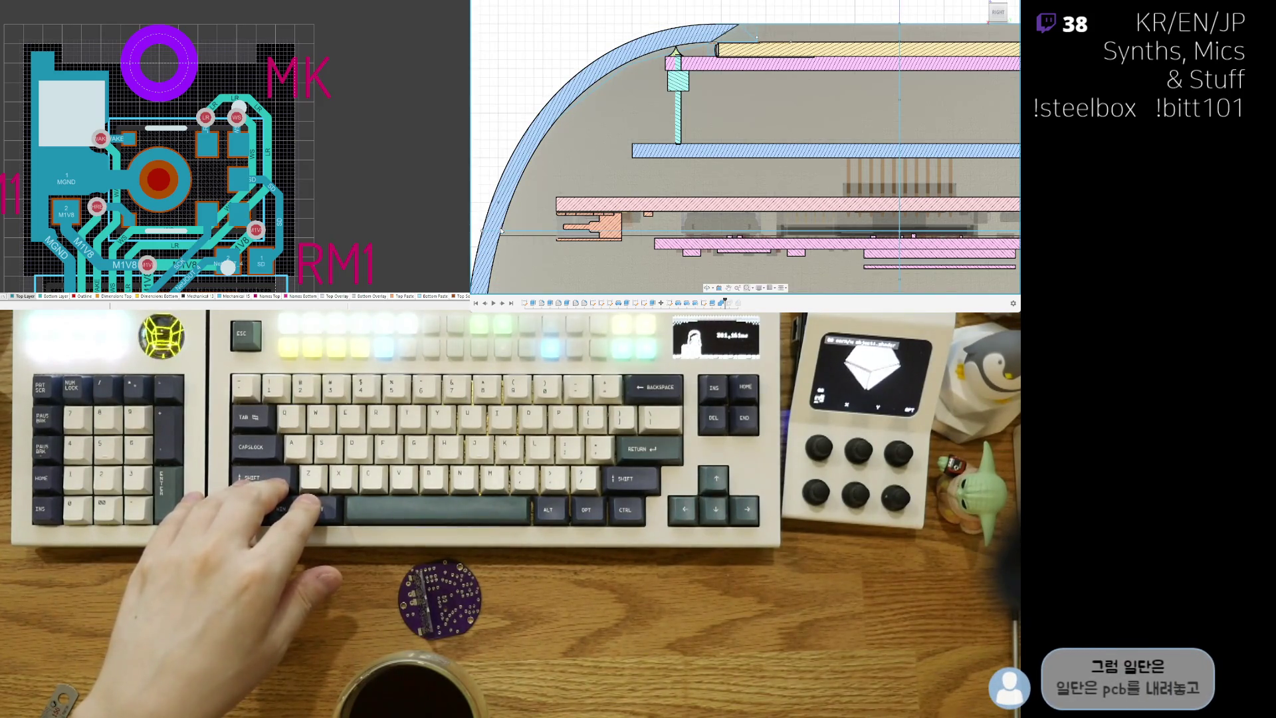
mouse_move(595, 207)
middle_mouse_down("shift")
mouse_move(675, 155)
mouse_move(860, 93)
mouse_move(527, 95)
middle_mouse_up("shift")
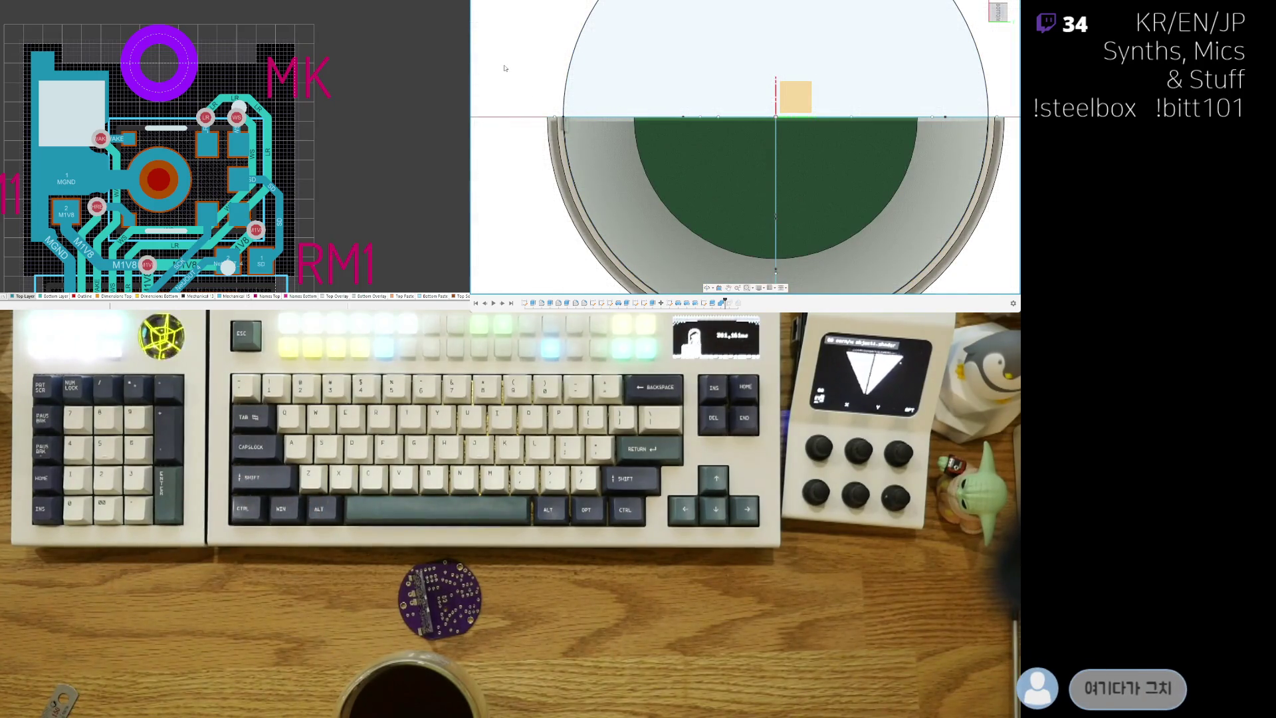
Step: Hide the PCB's section cut face, re-zoom the bowl, and select the small square body
key("ctrl+z")
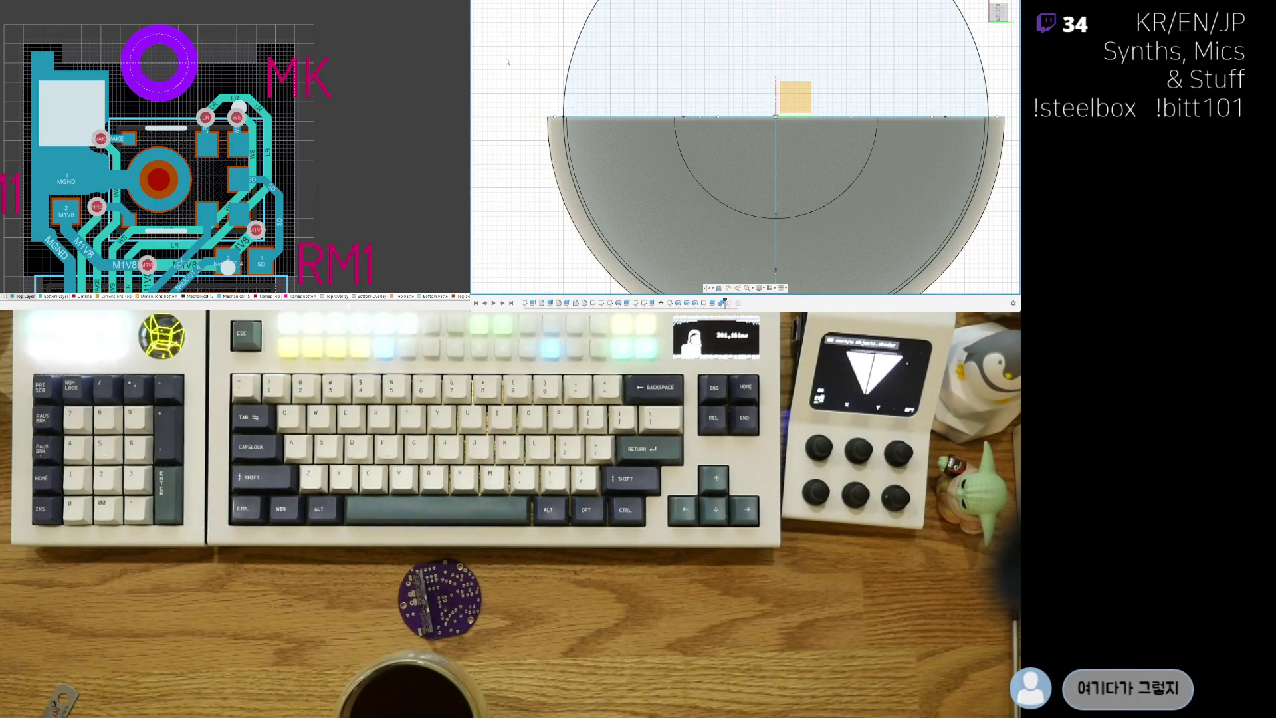
scroll(687, 83, "down", 2)
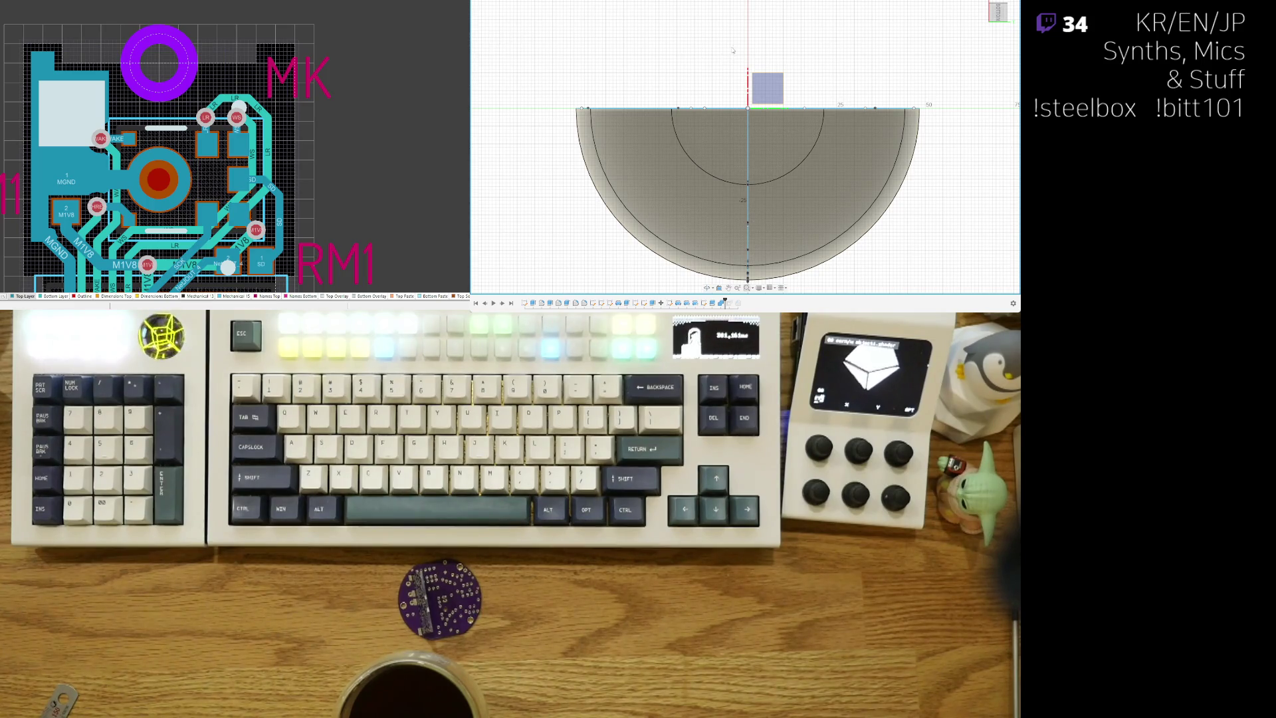
scroll(776, 56, "up", 2)
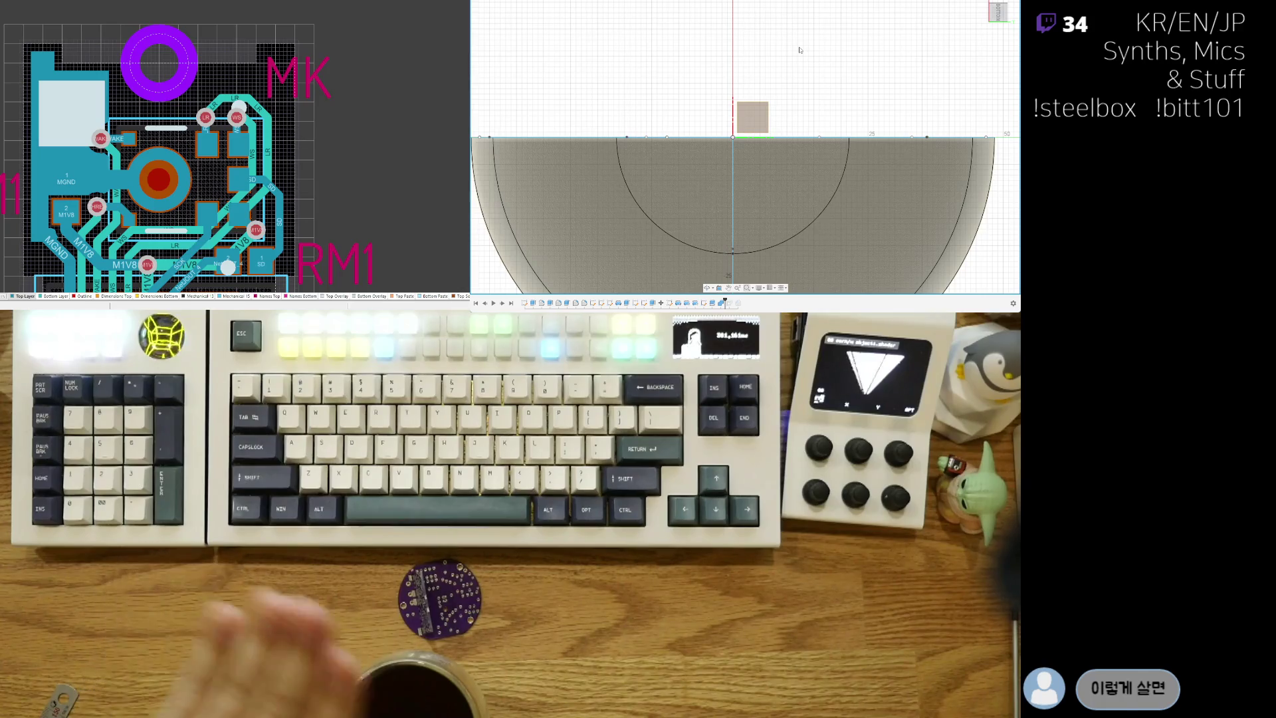
key("ctrl+a")
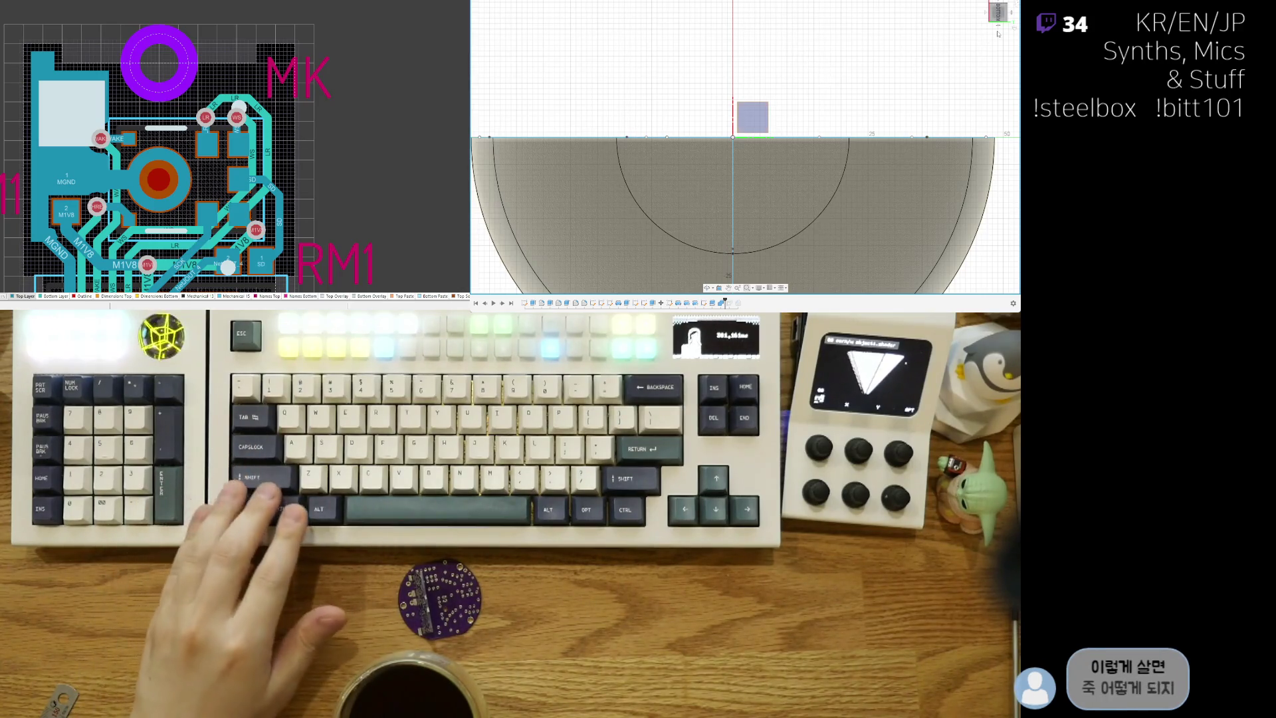
Step: Orbit around the sectioned bowl to inspect the PCB from several angles
middle_click_drag(867, 73, 581, 106, "shift")
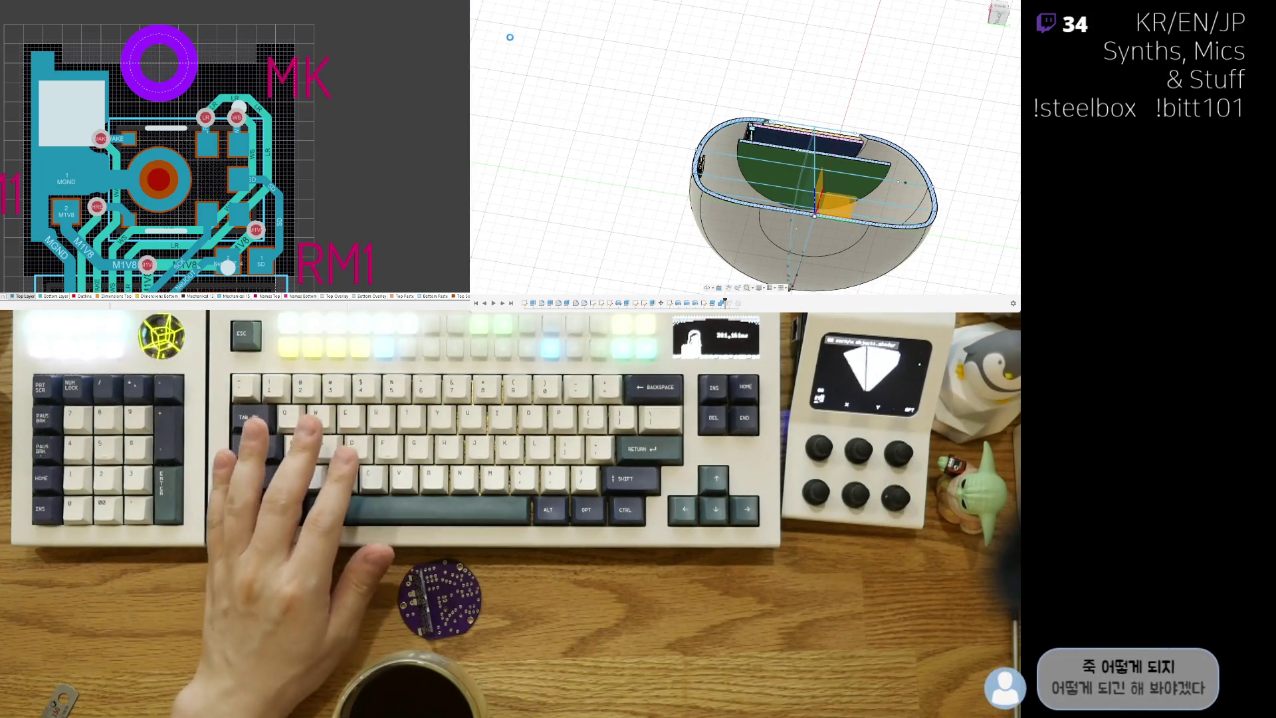
mouse_move(765, 91)
middle_mouse_down("shift")
mouse_move(765, 173)
mouse_move(766, 91)
mouse_move(596, 79)
middle_mouse_up("shift")
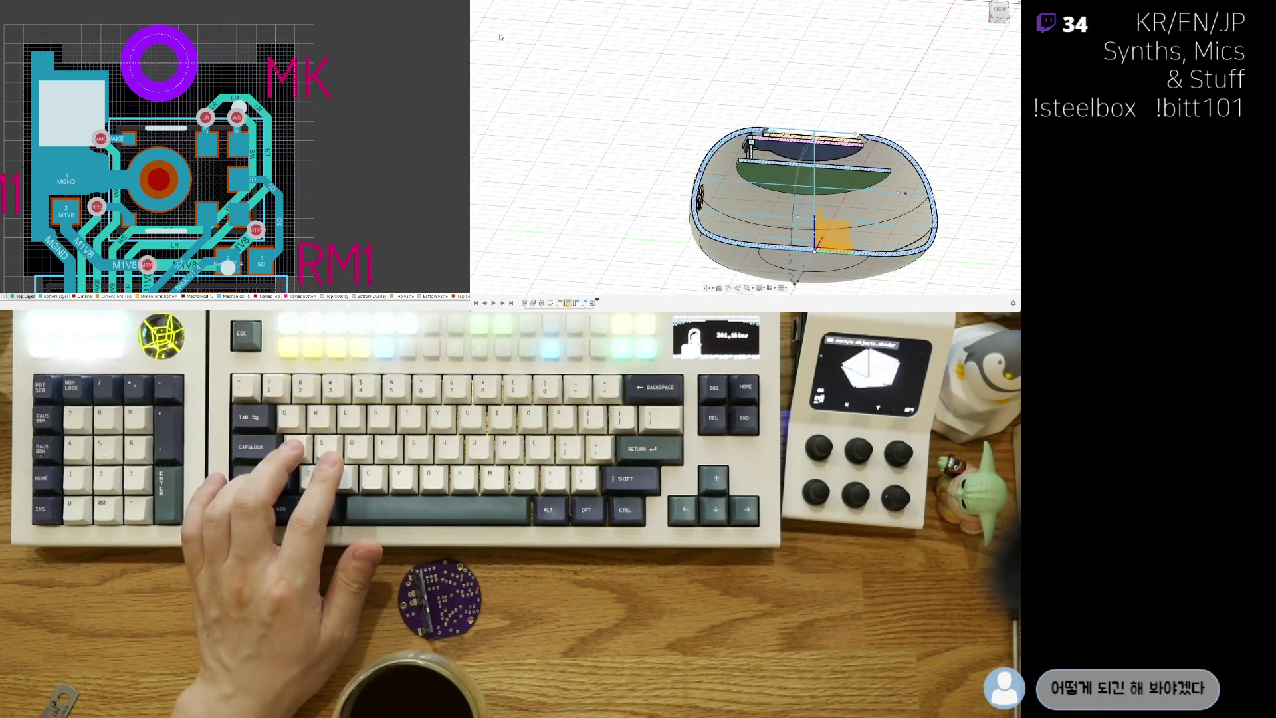
mouse_move(500, 38)
middle_mouse_down("shift")
mouse_move(664, 80)
mouse_move(761, 75)
mouse_move(764, 166)
middle_mouse_up("shift")
scroll(758, 133, "up", 5)
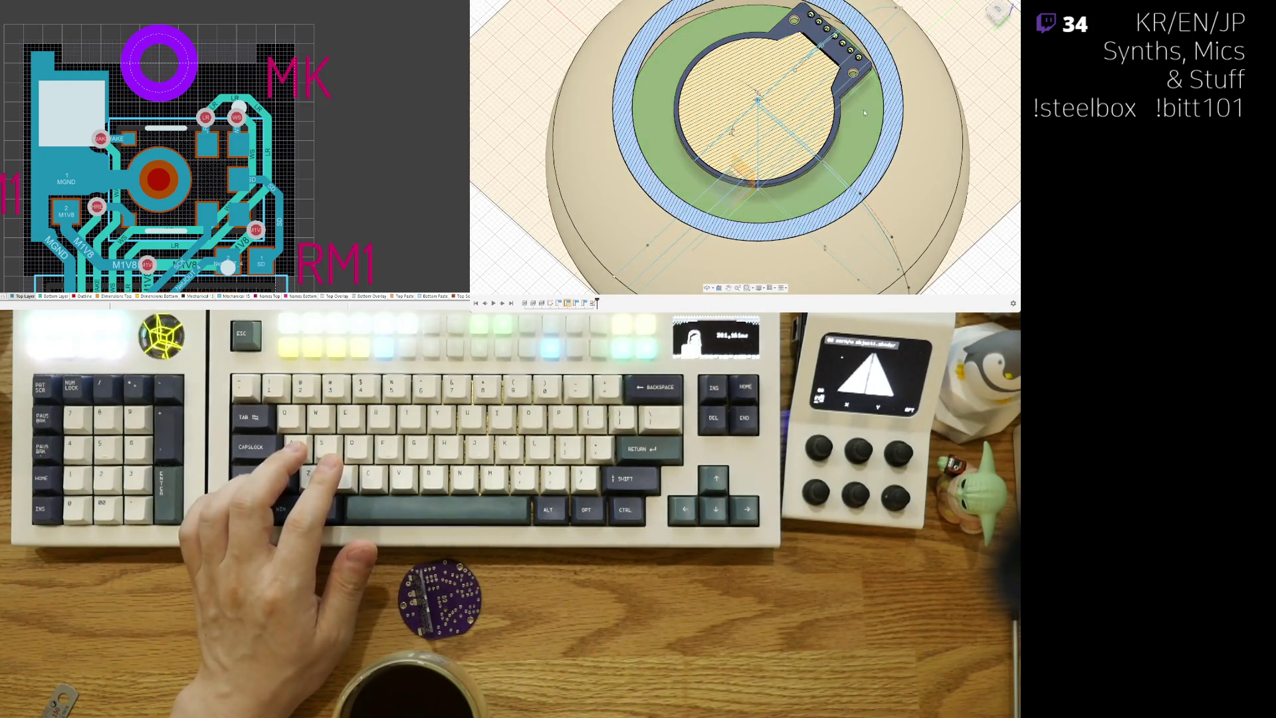
Step: Offset the section plane to 12.00, view from Top, then clear the section to show the whole dome
left_click_drag(757, 97, 774, 114)
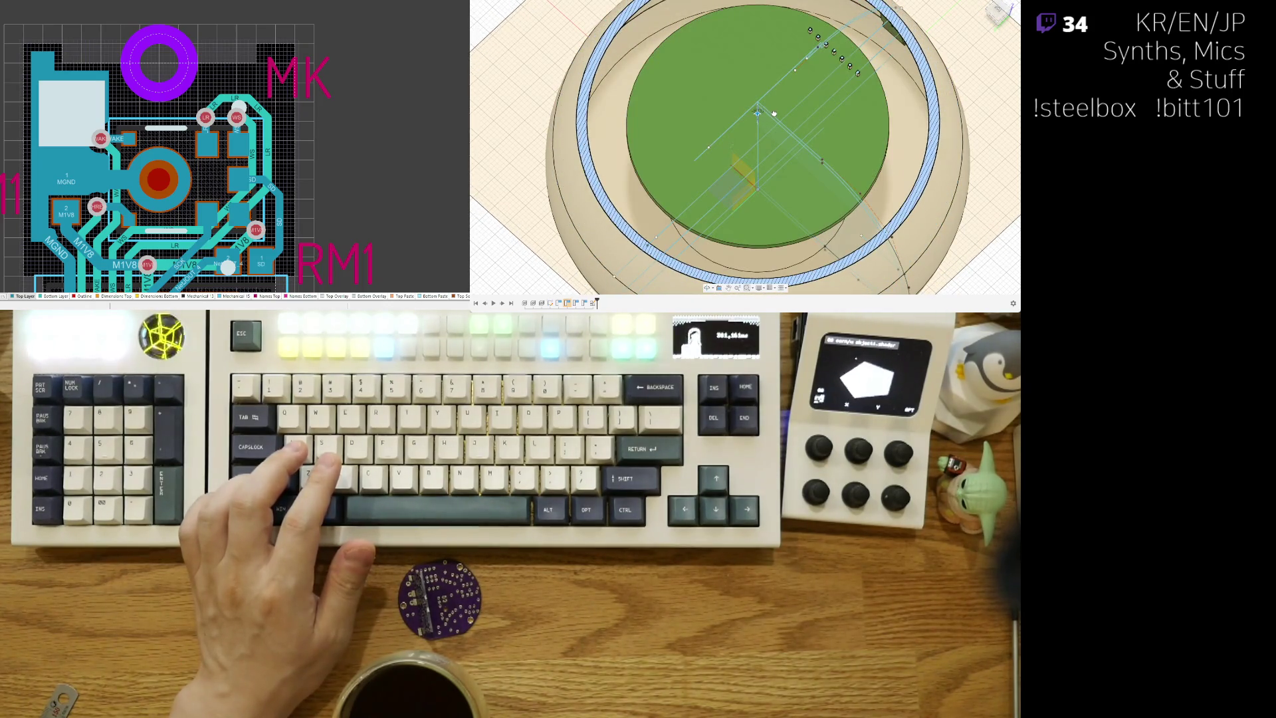
left_click(997, 10)
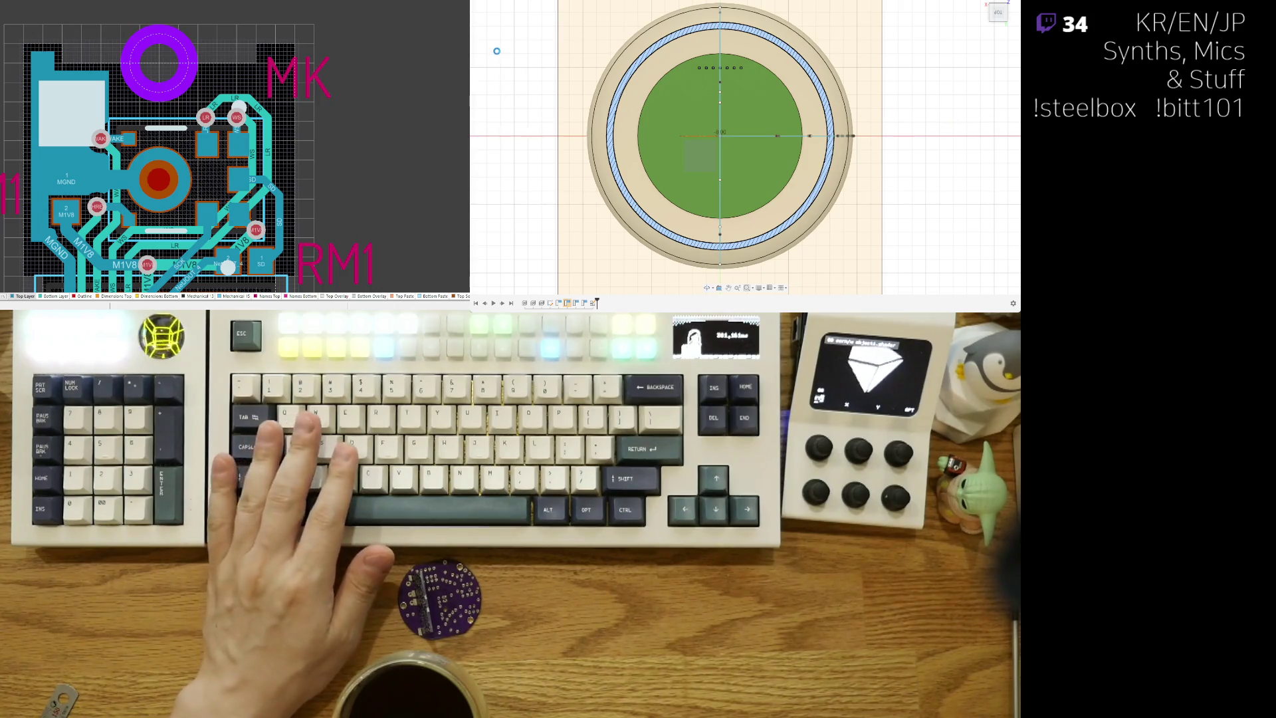
left_click(496, 49)
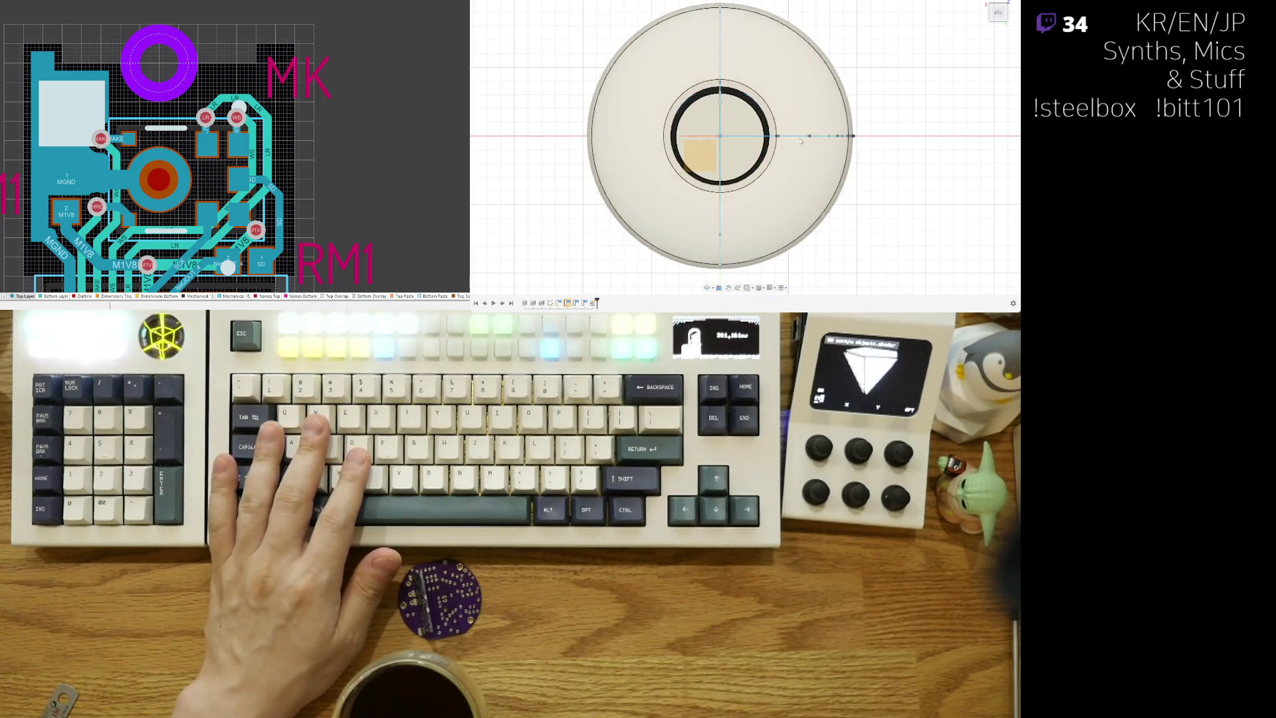
mouse_move(665, 166)
middle_mouse_down("shift")
mouse_move(749, 103)
mouse_move(730, 133)
mouse_move(726, 111)
mouse_move(765, 35)
mouse_move(748, 150)
middle_mouse_up("shift")
scroll(724, 113, "up", 5)
Step: From the Bottom view, draw a diagonal sketch line from the origin to the base's outer edge
left_click(996, 11)
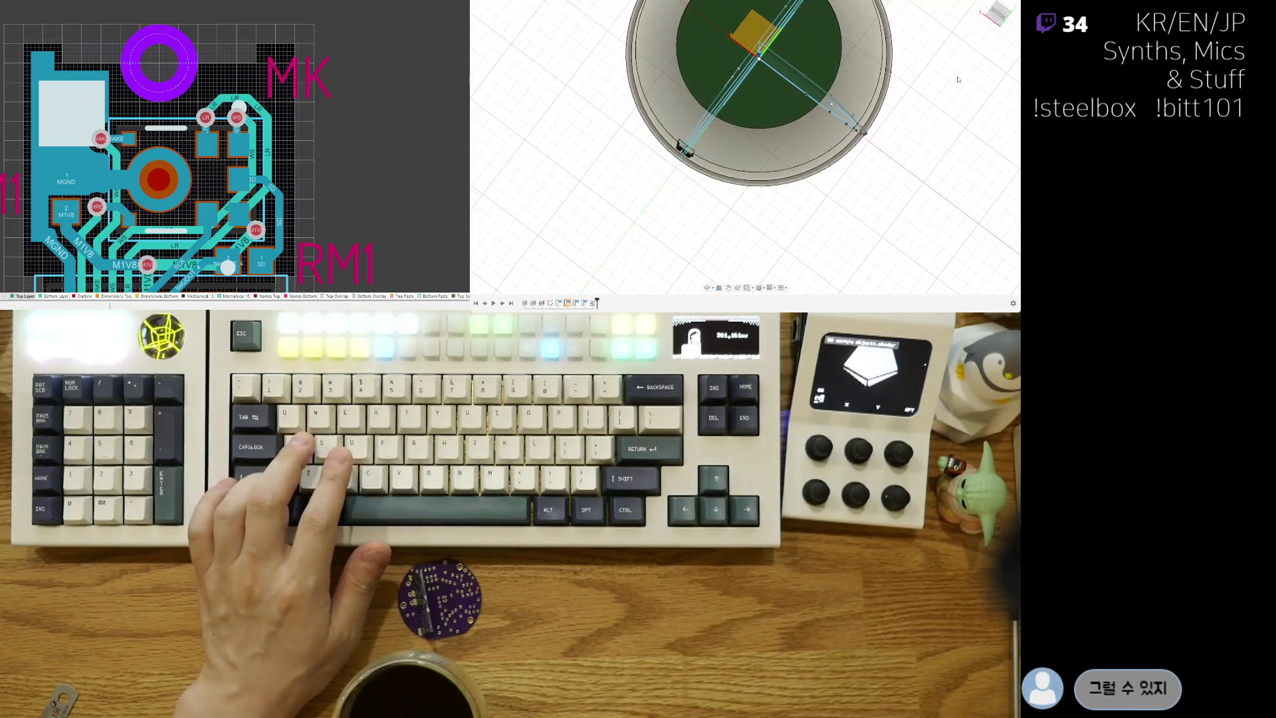
scroll(638, 166, "up", 5)
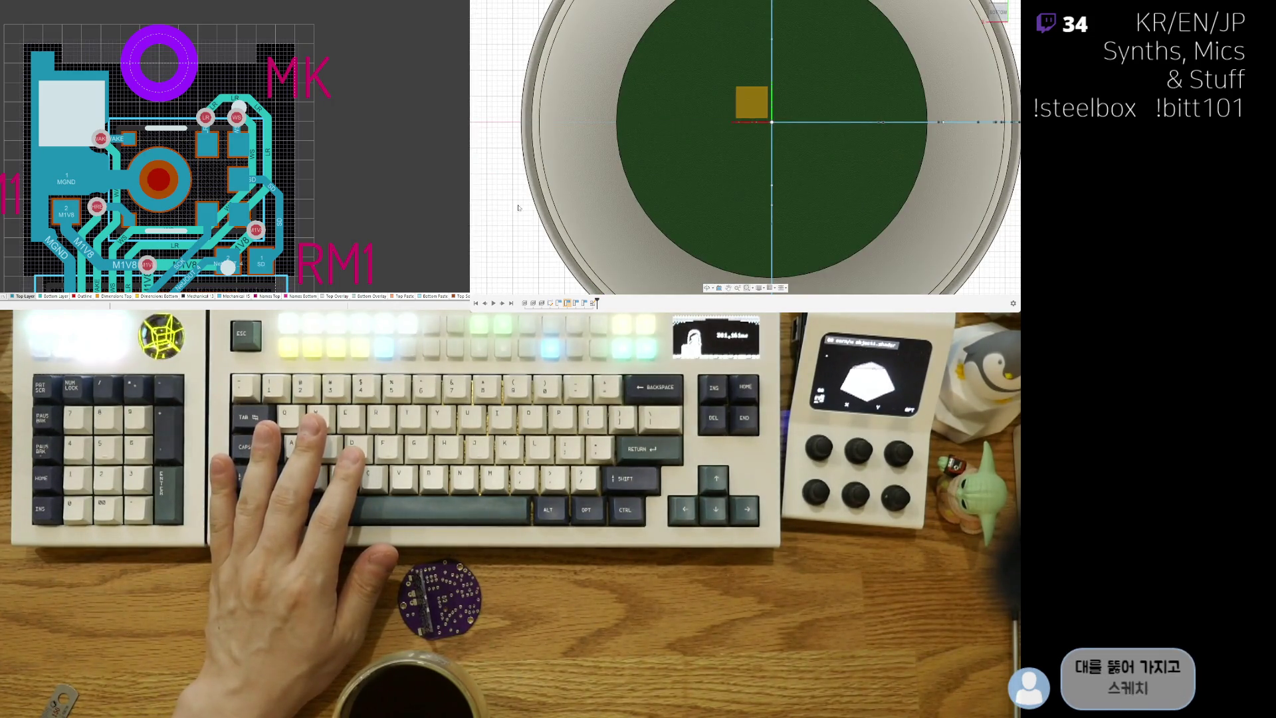
scroll(536, 132, "down", 3)
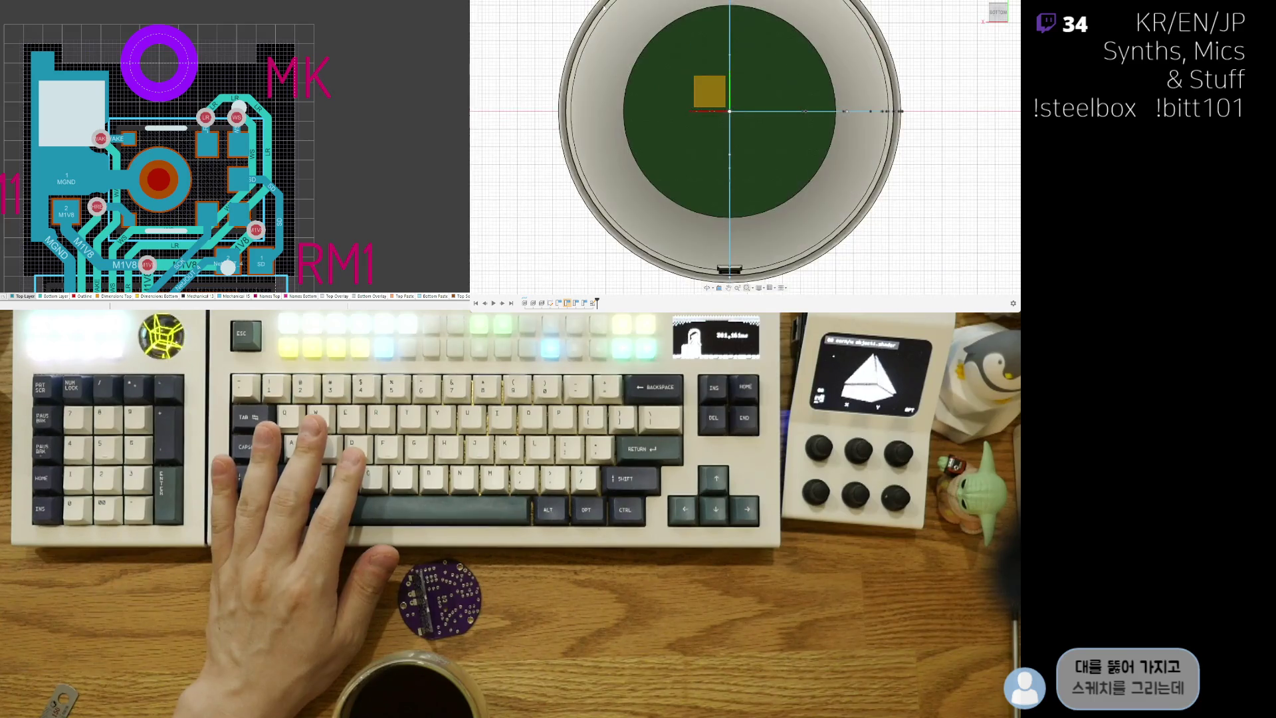
scroll(765, 118, "up", 4)
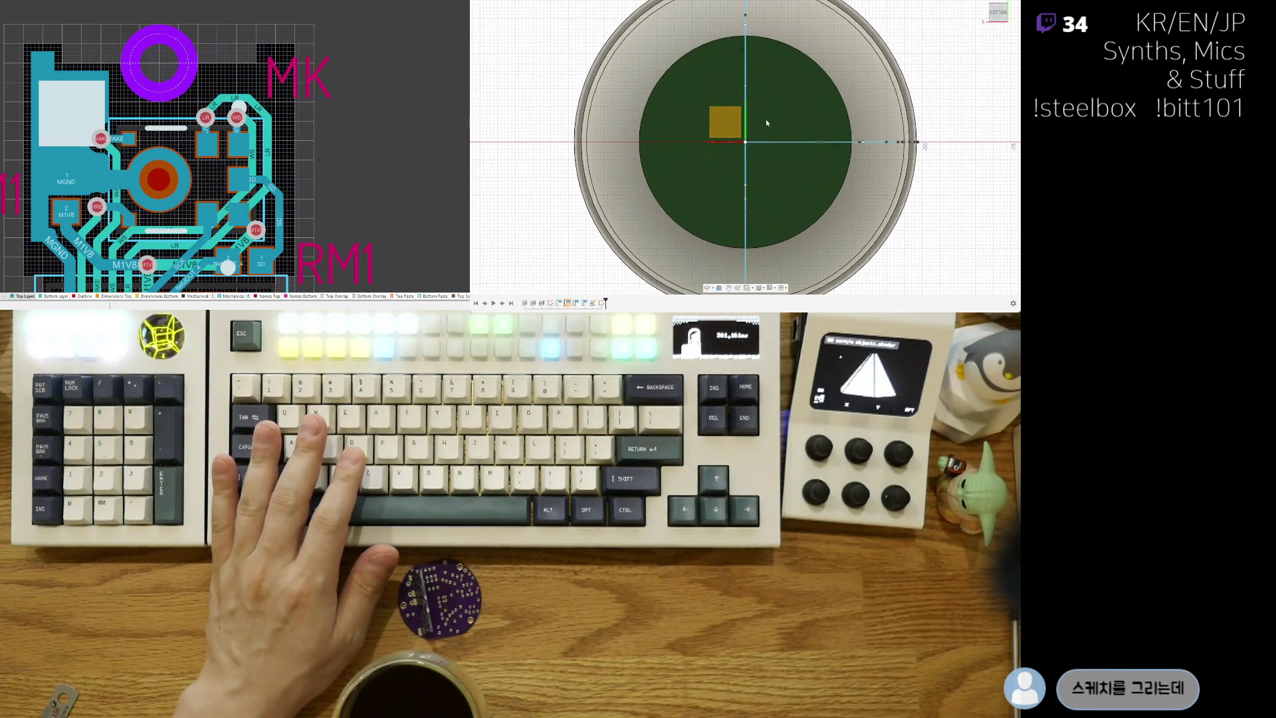
left_click(743, 147)
scroll(828, 245, "down", 3)
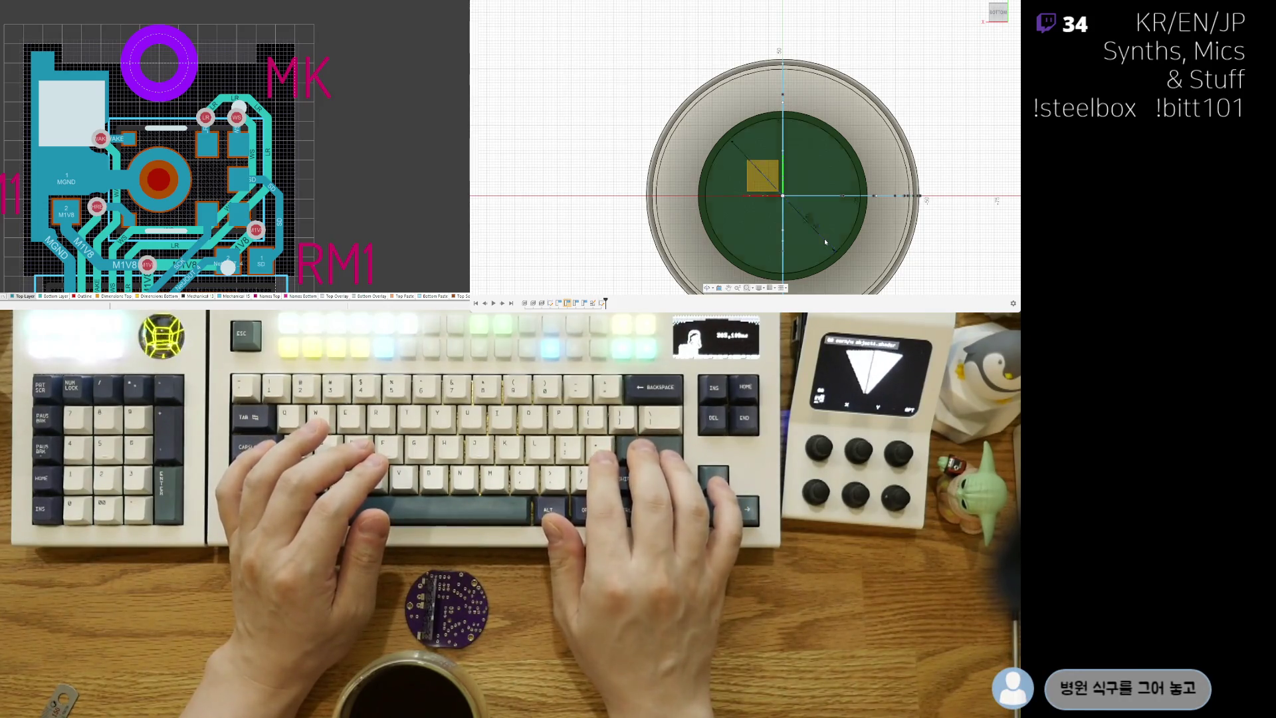
key("Escape")
Step: Draw another radial line from the base circle's centre, entering the value 120
scroll(768, 201, "up", 5)
scroll(757, 194, "down", 2)
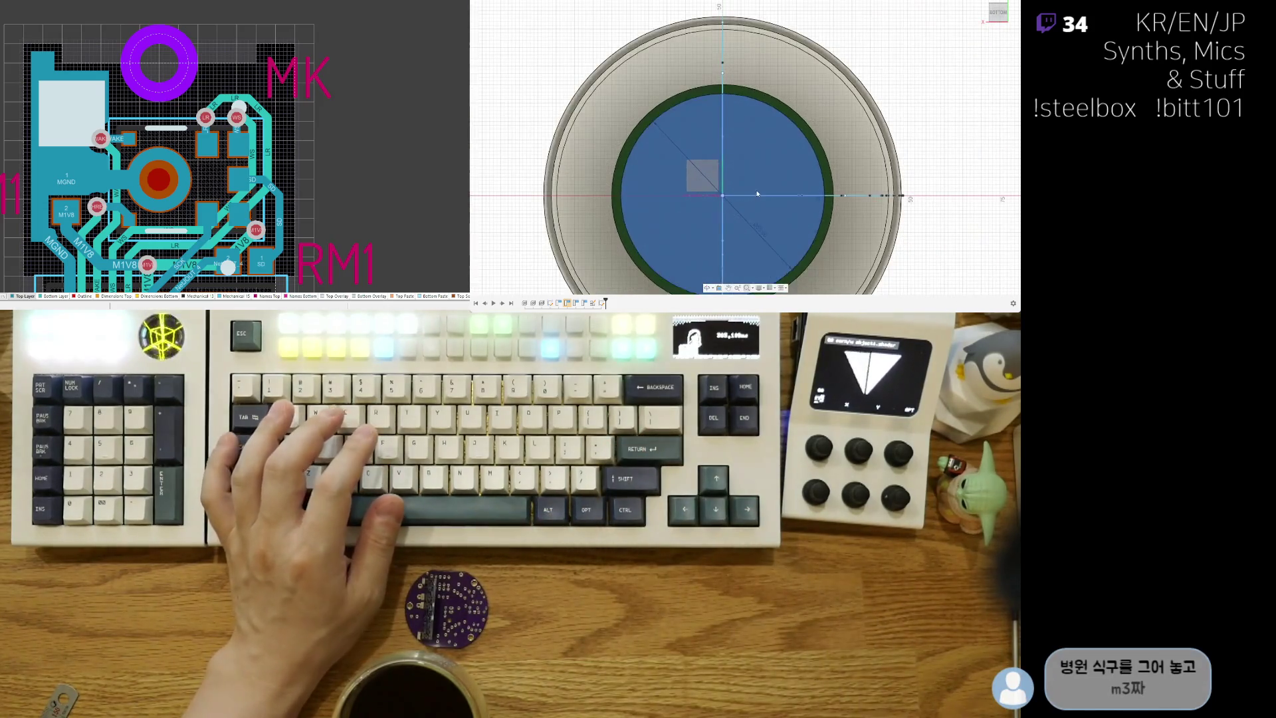
left_click(722, 195)
left_click(637, 195)
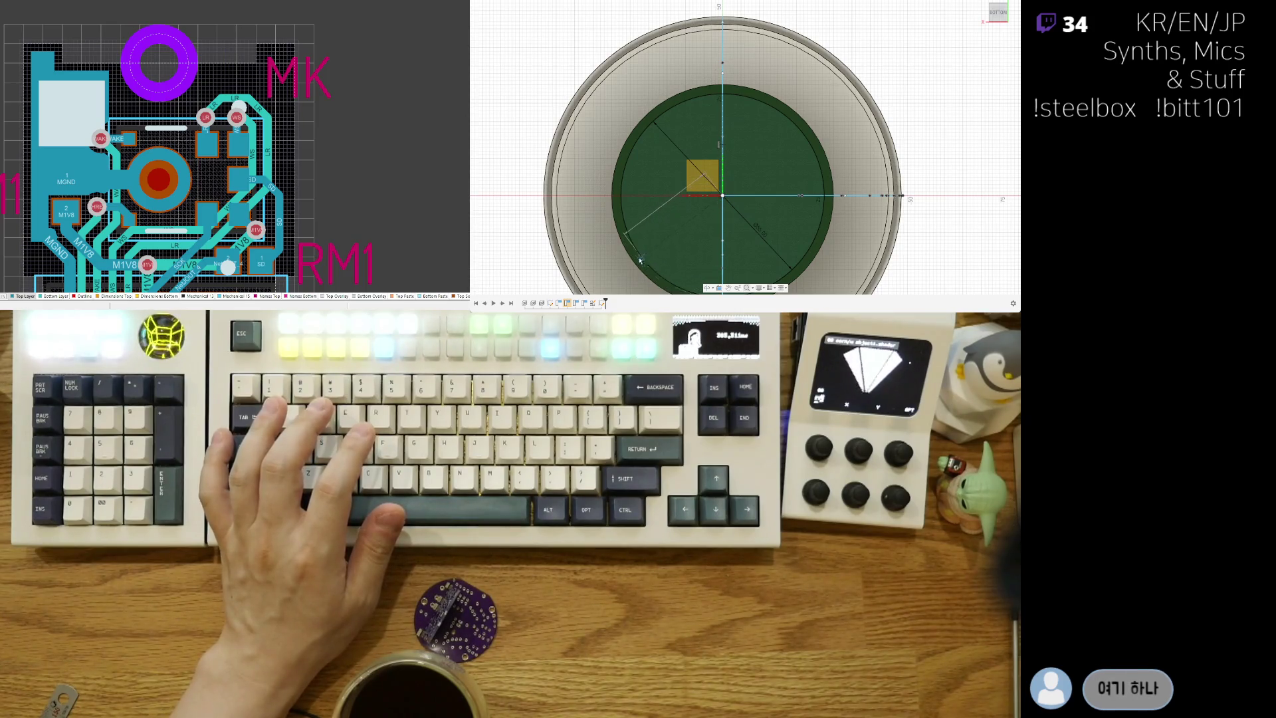
middle_click_drag(640, 260, 632, 229)
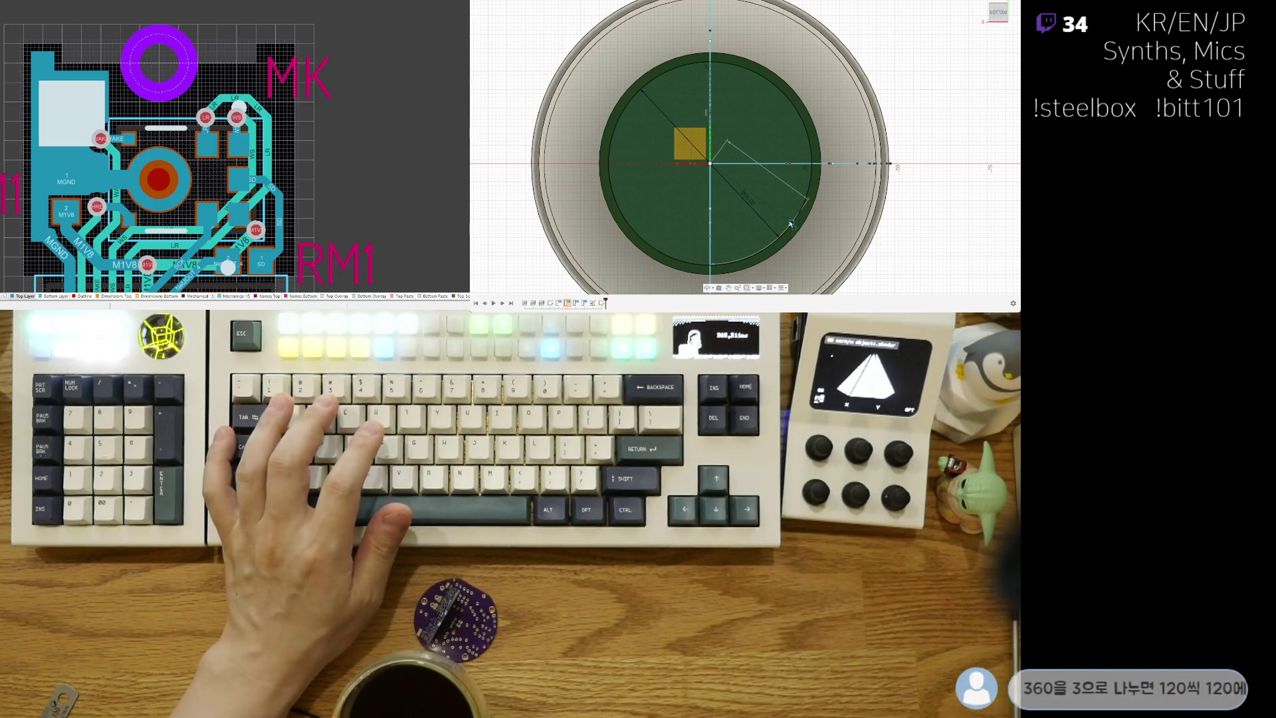
type("120")
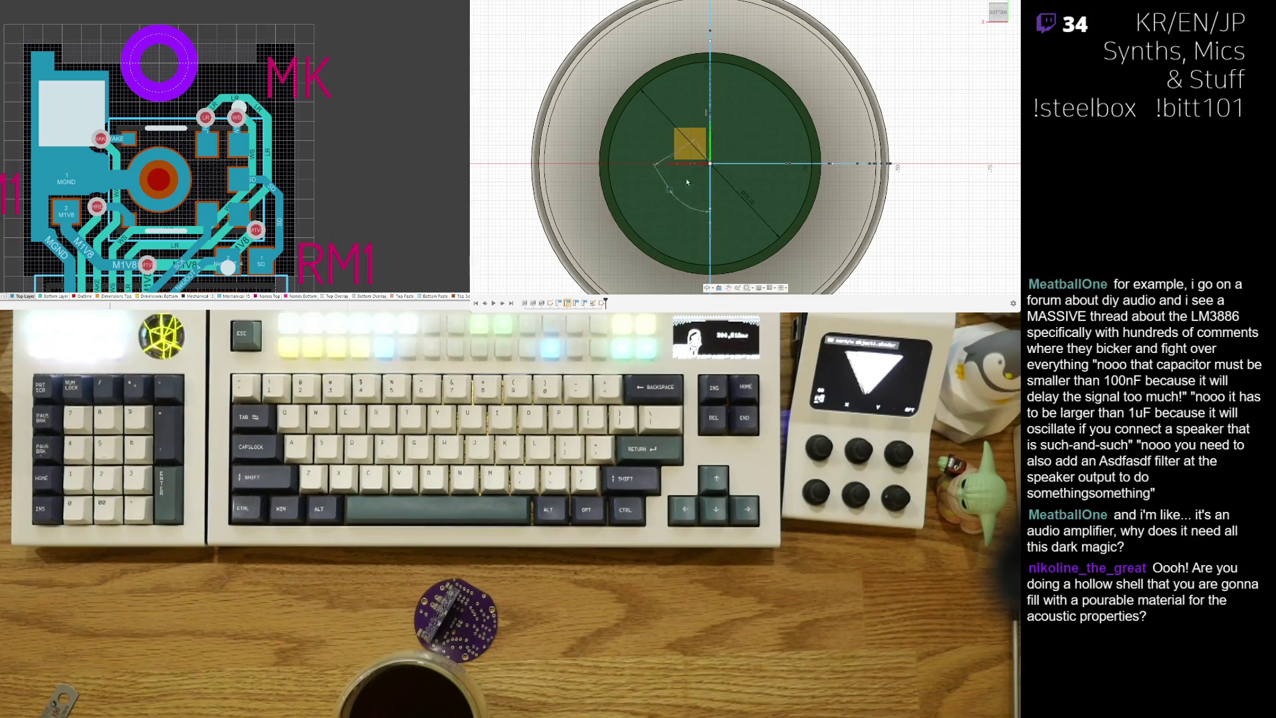
middle_click_drag(592, 246, 625, 215)
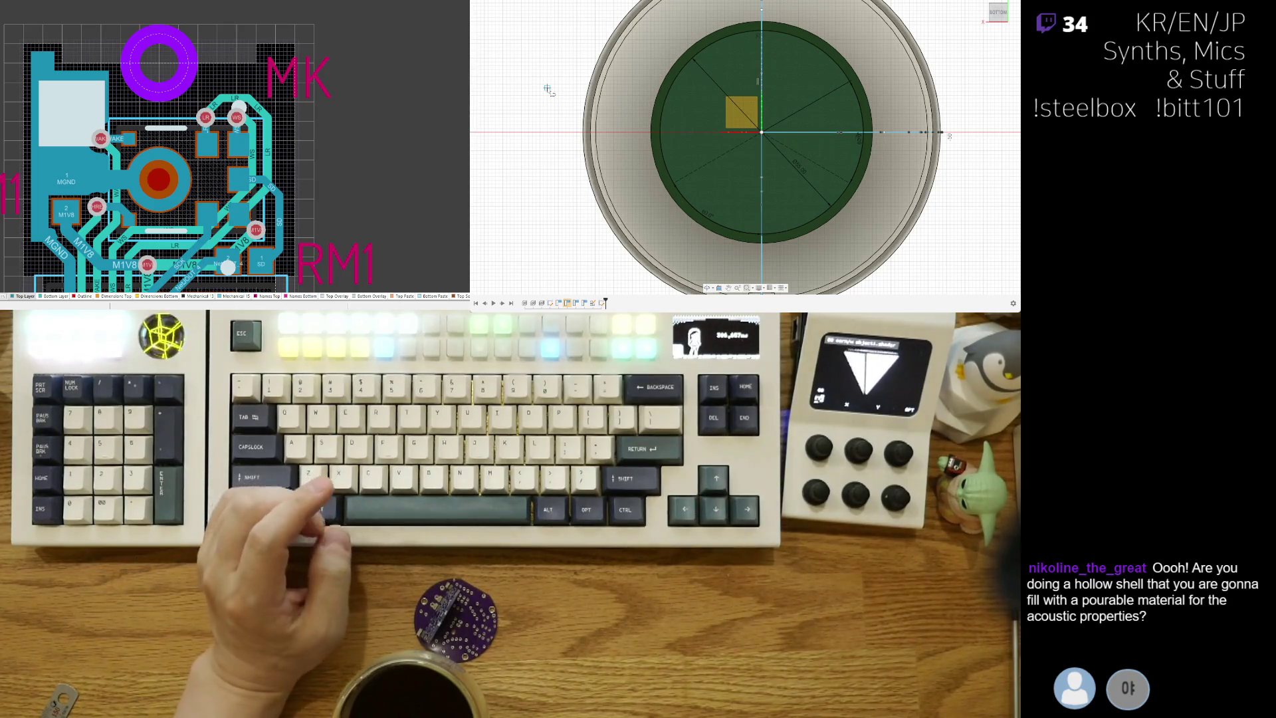
Step: Cancel the in-progress line, undo three stray sketch edits, and return to a top-down view
middle_click_drag(547, 88, 560, 38, "shift")
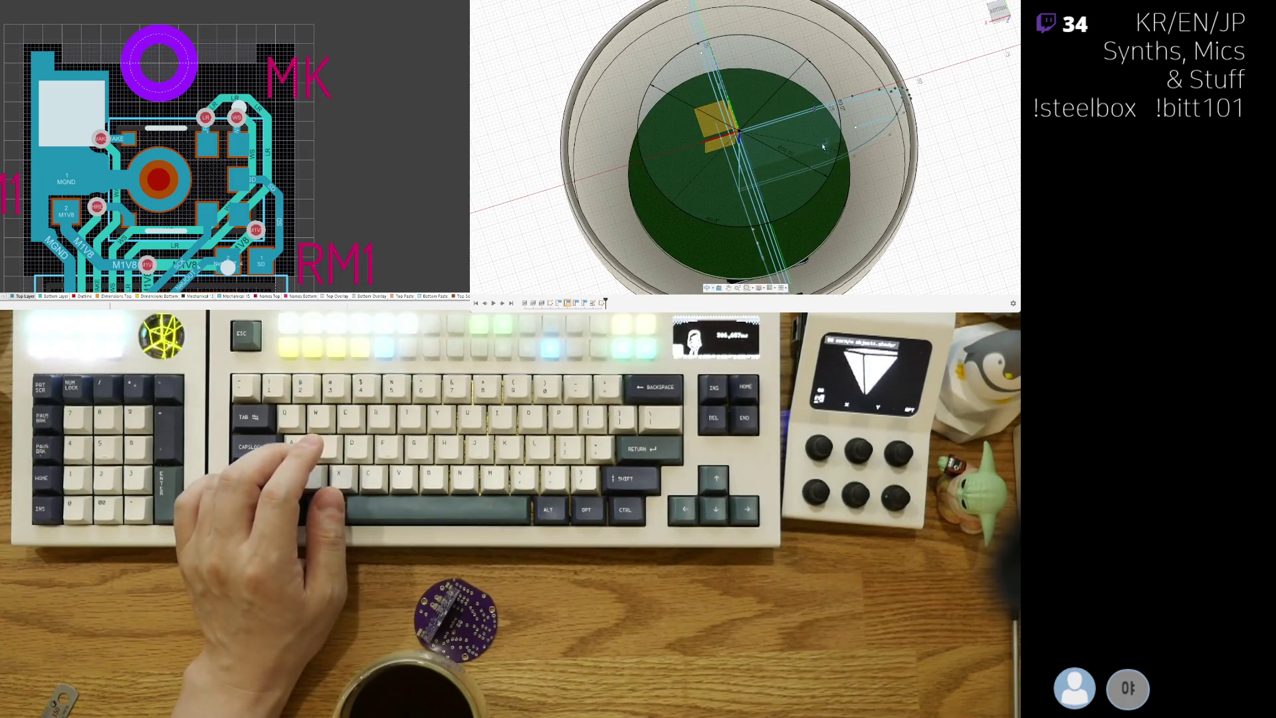
middle_click_drag(823, 147, 821, 157)
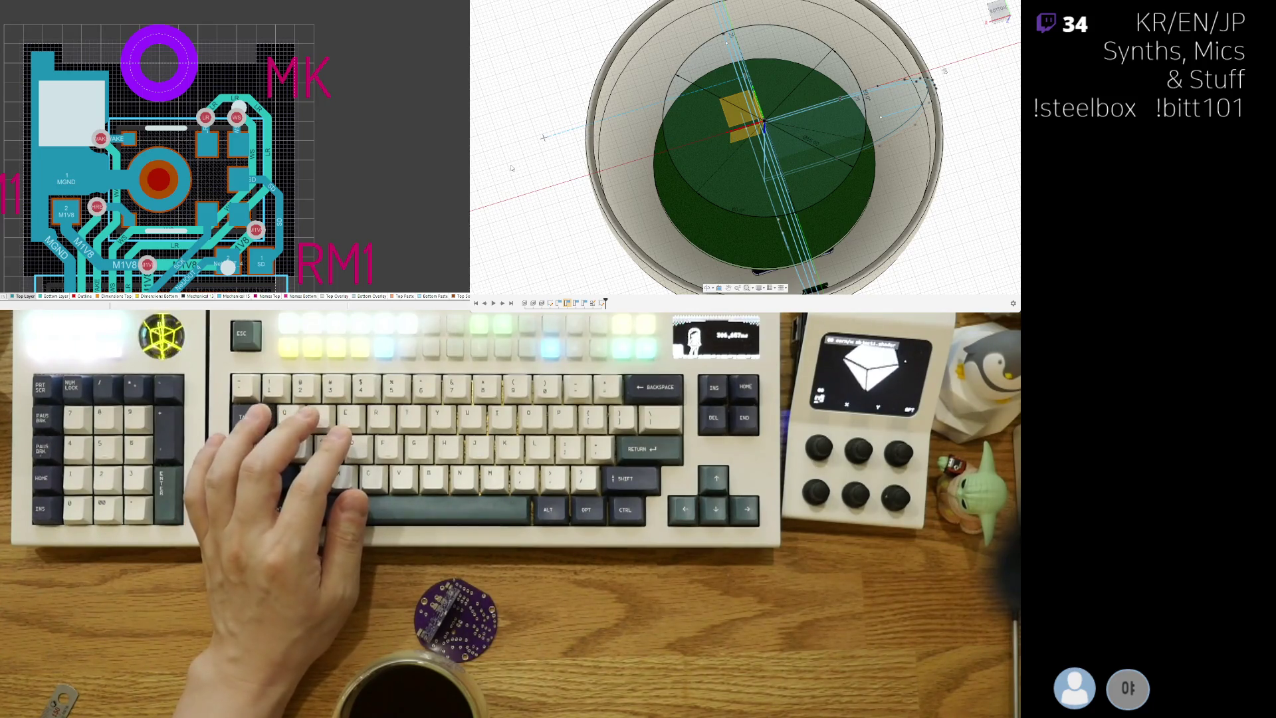
key("Escape")
key("ctrl+z")
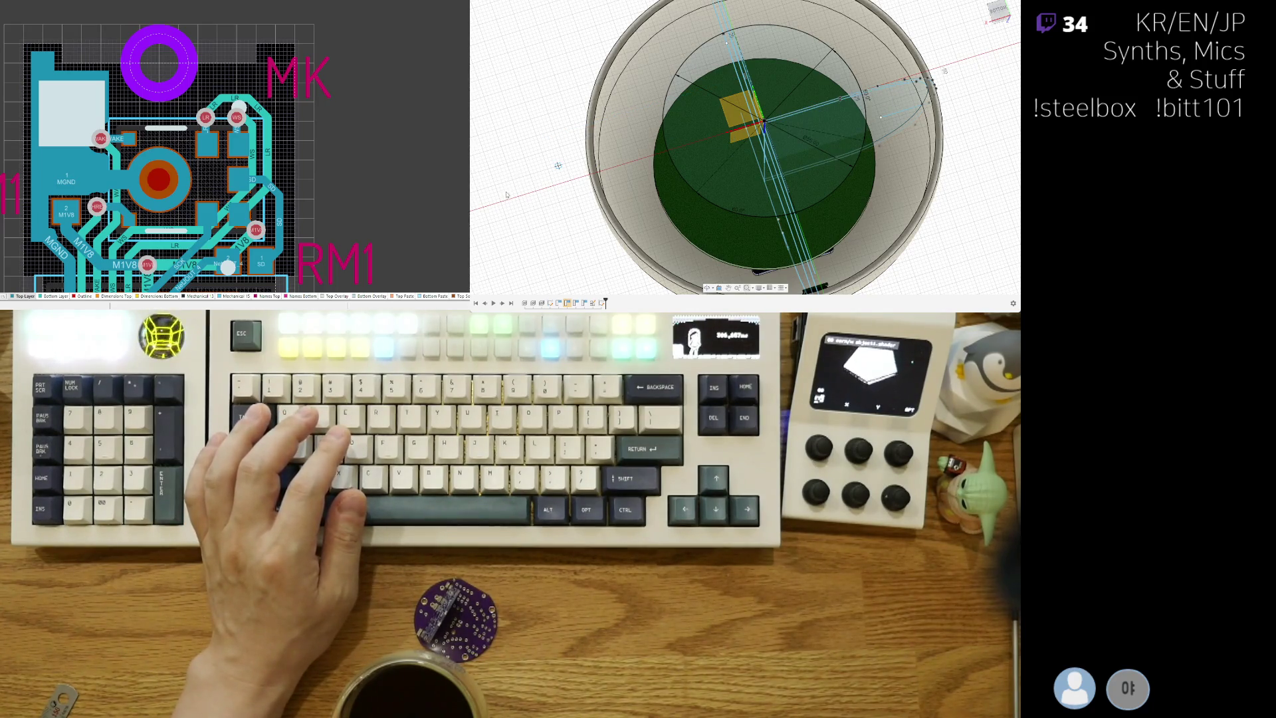
key("ctrl+z")
middle_click_drag(770, 141, 951, 133, "shift")
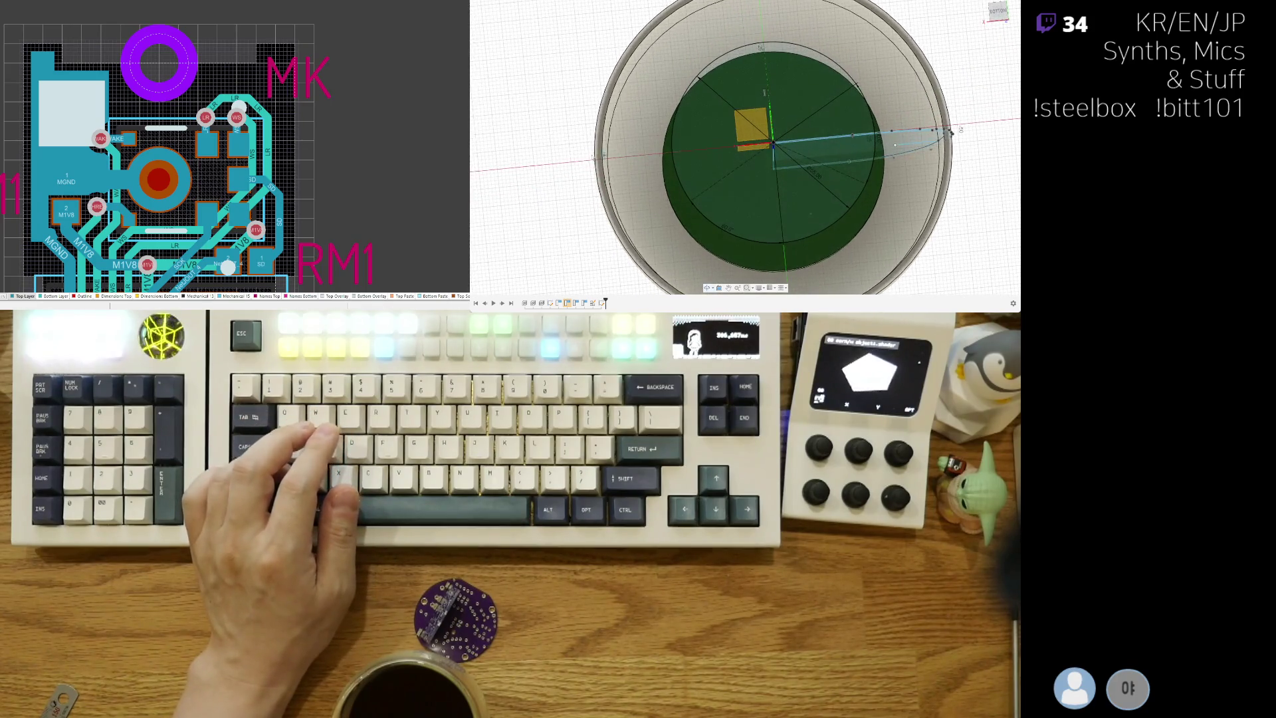
key("ctrl+z")
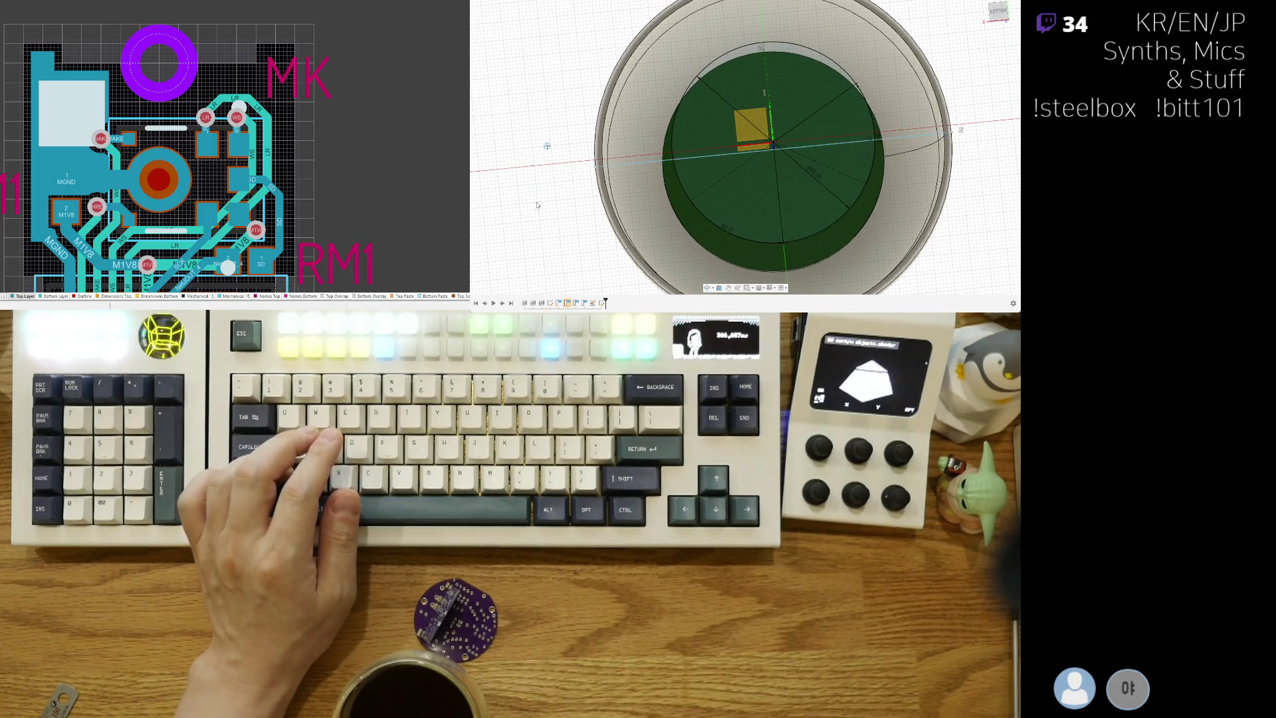
mouse_move(695, 184)
middle_mouse_down("shift")
mouse_move(545, 220)
mouse_move(525, 199)
mouse_move(508, 205)
middle_mouse_up("shift")
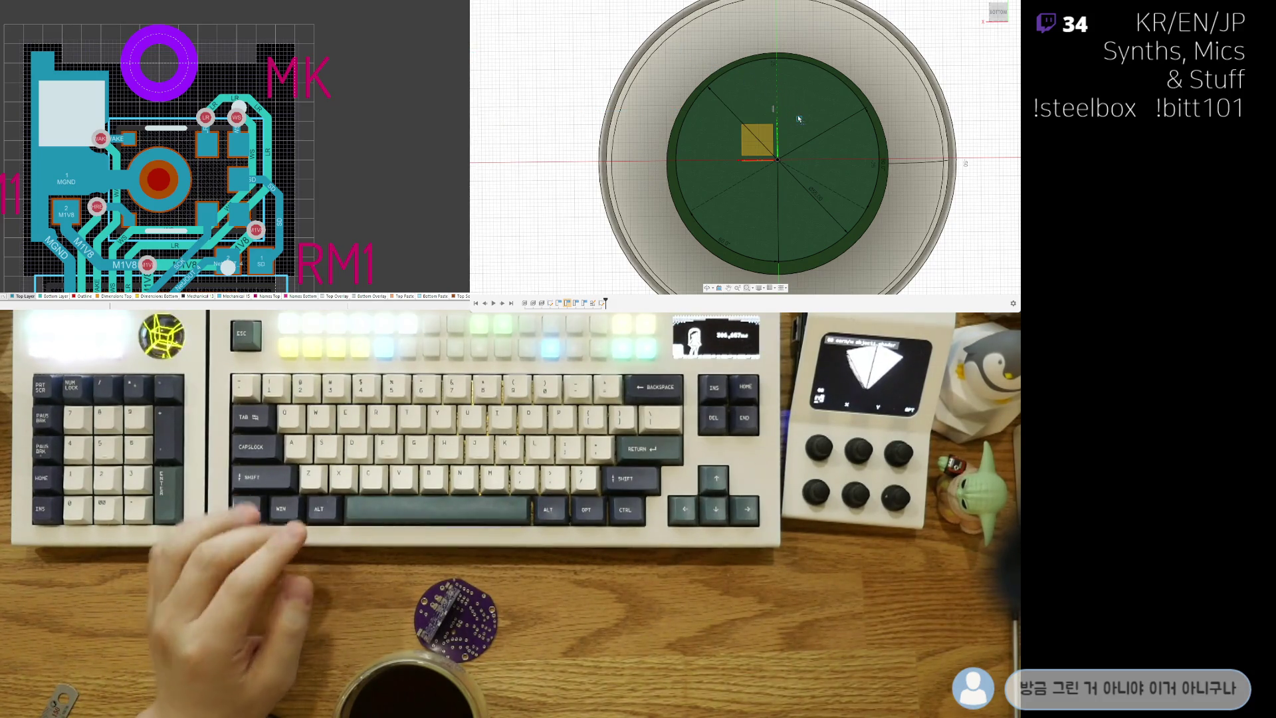
Step: Orbit to an oblique view of the whole dome enclosure above its wedge-divided base sketch
mouse_move(792, 113)
middle_mouse_down("shift")
mouse_move(782, 184)
mouse_move(751, 169)
middle_mouse_up("shift")
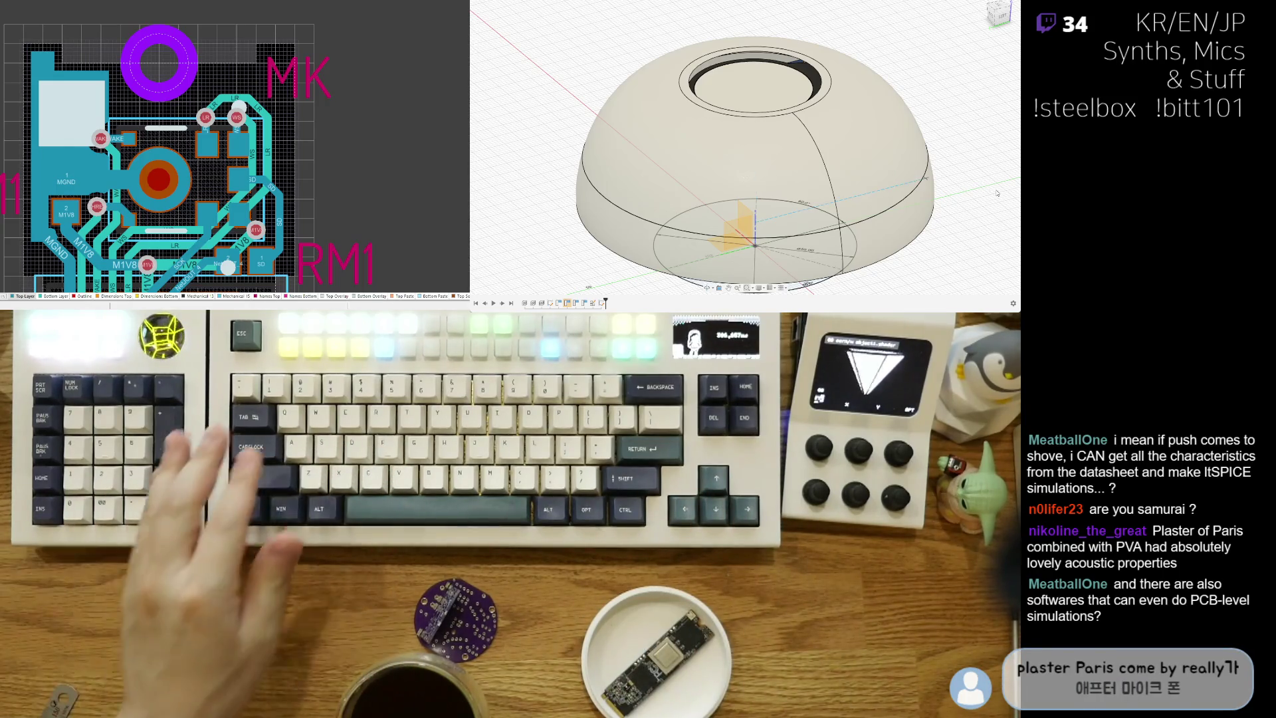
Step: Restore the dome's section cut with Ctrl+Z and orbit to see the PCB inside from the side
key("ctrl+z")
key("ctrl+z")
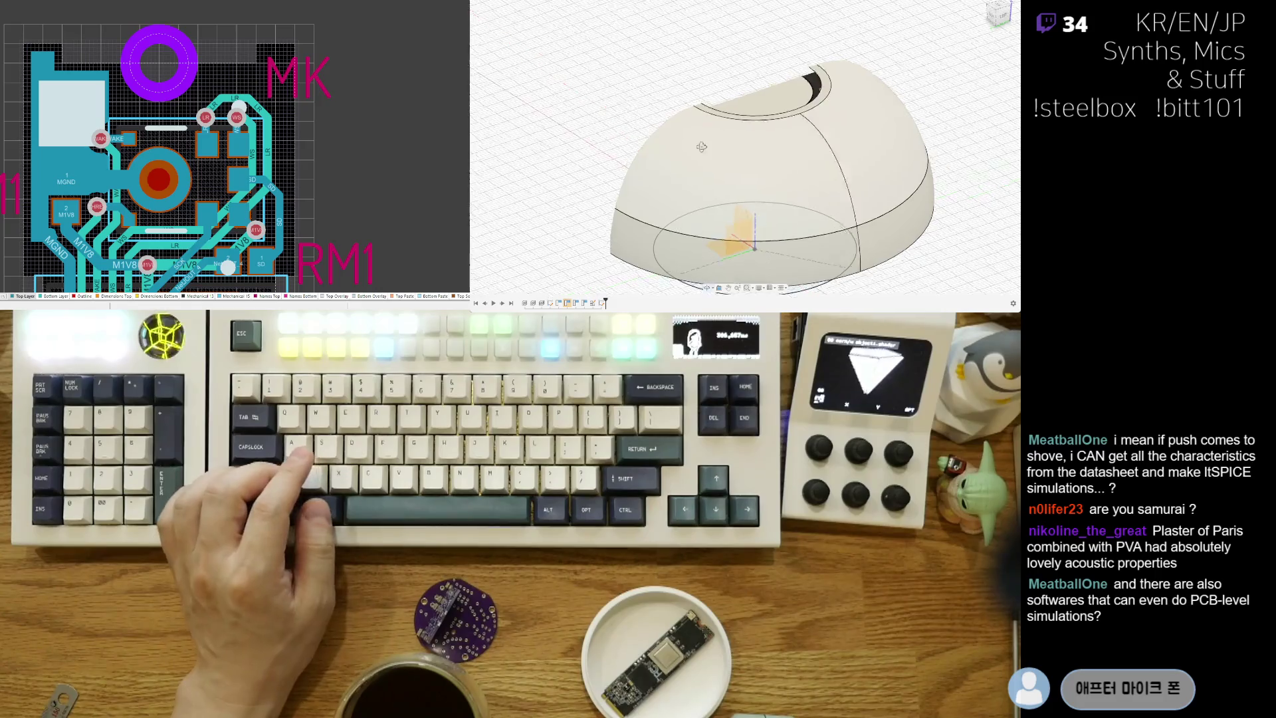
middle_click_drag(751, 141, 602, 165, "shift")
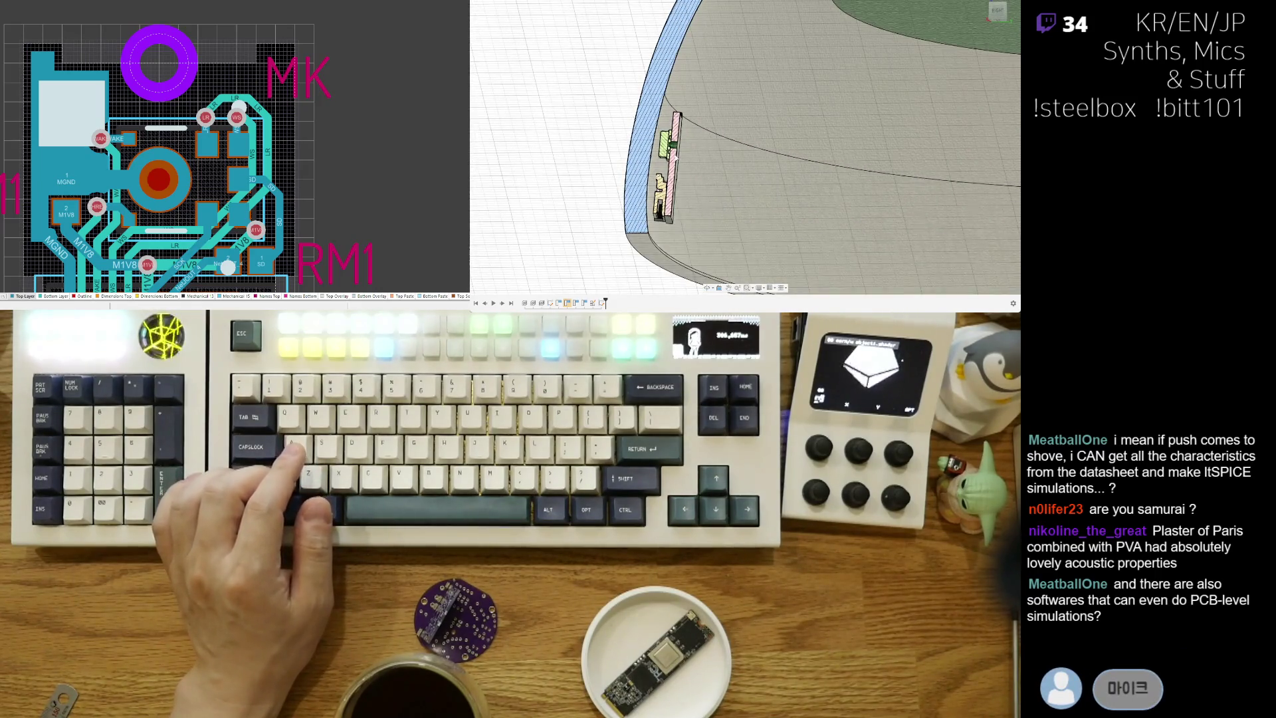
middle_click_drag(638, 156, 676, 142, "shift")
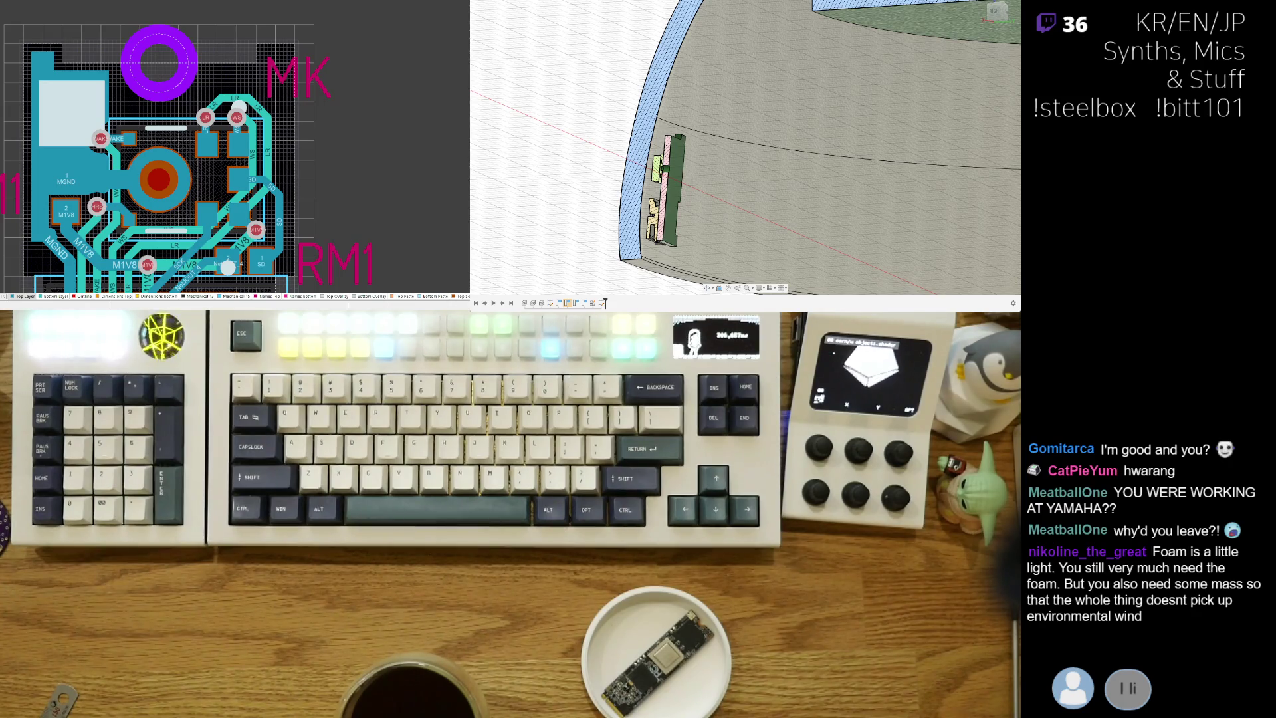
scroll(745, 153, "down", 5)
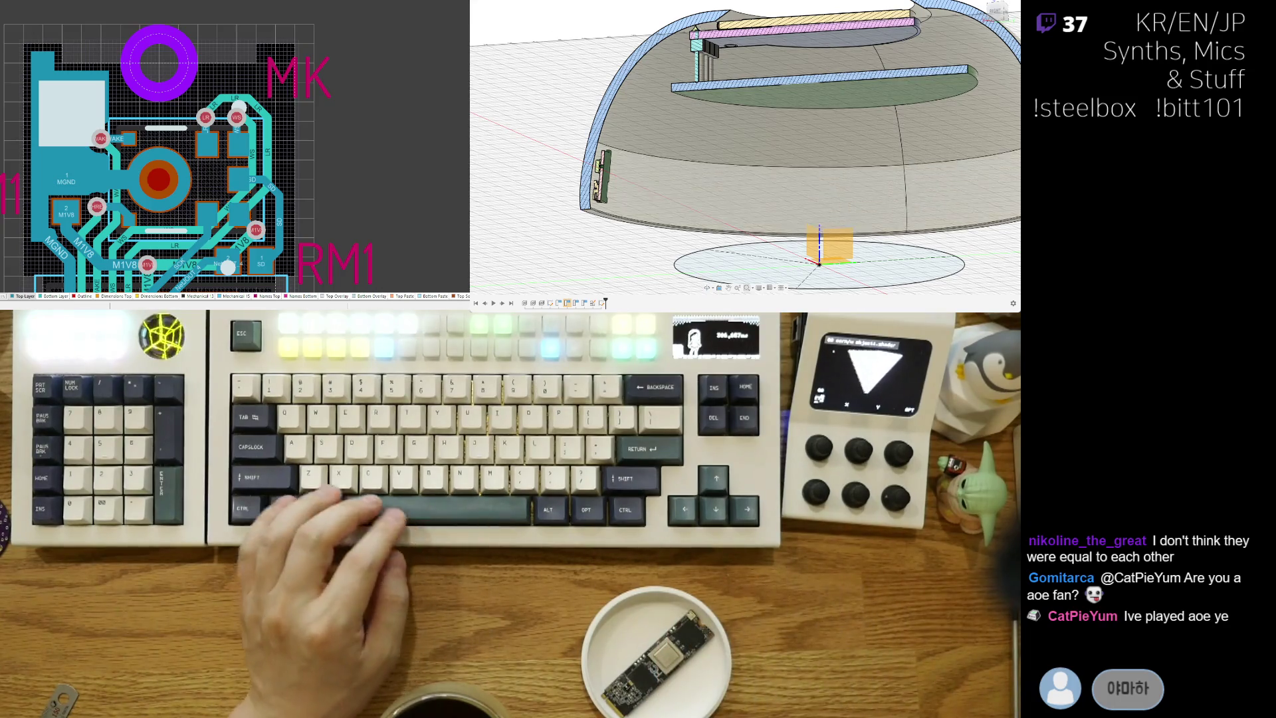
Step: Fit the dome in view and orbit down to a near side view of its interior
key("F6")
middle_click_drag(705, 256, 644, 252, "shift")
scroll(644, 252, "up", 3)
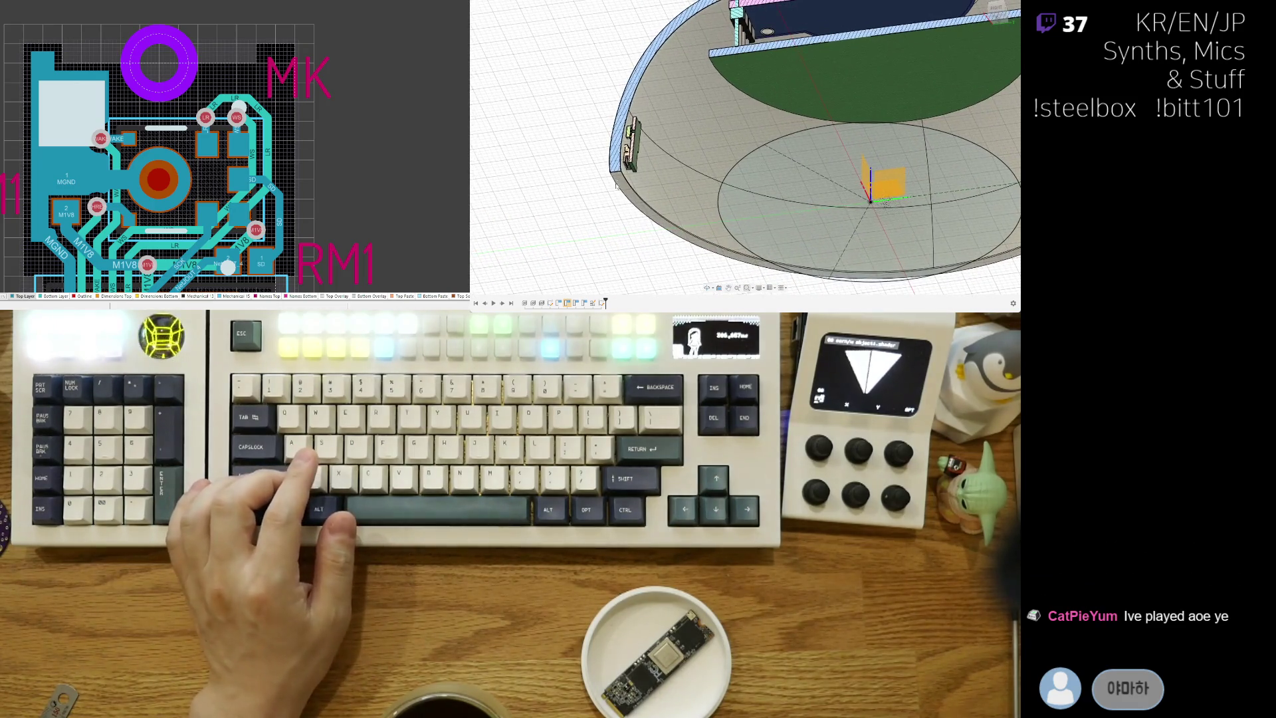
middle_click_drag(595, 133, 608, 156, "shift")
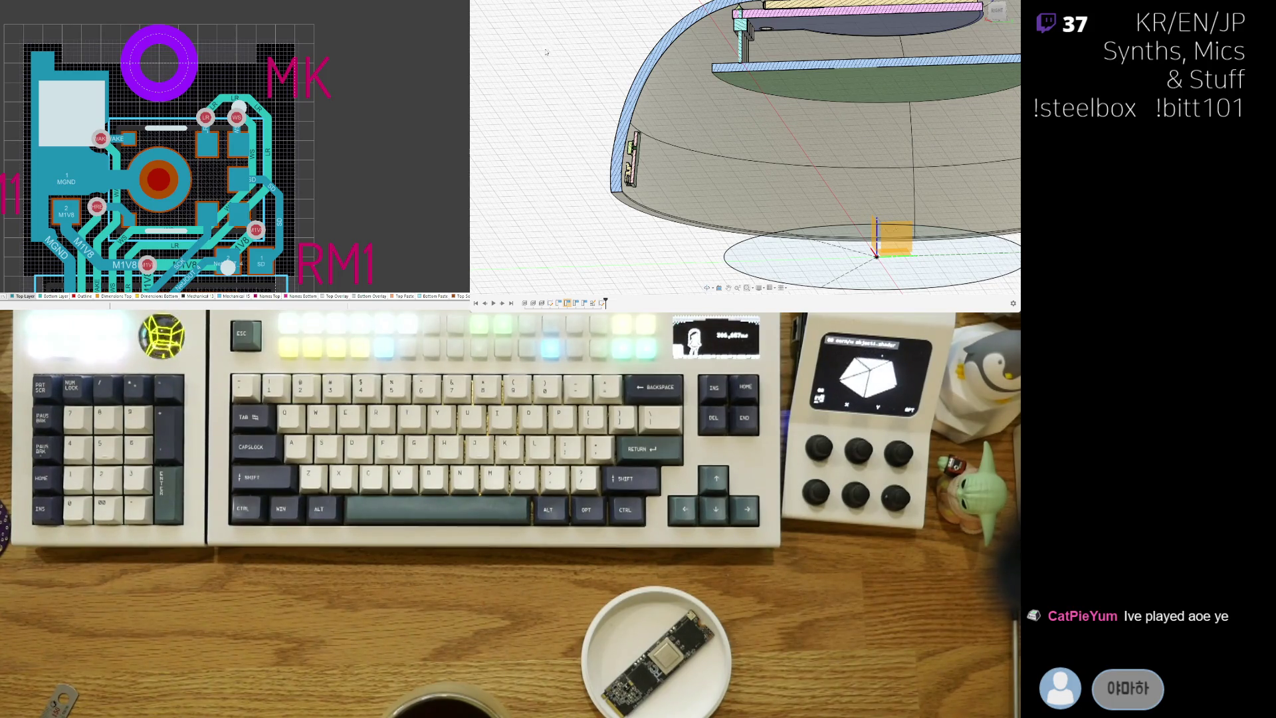
scroll(532, 65, "down", 3)
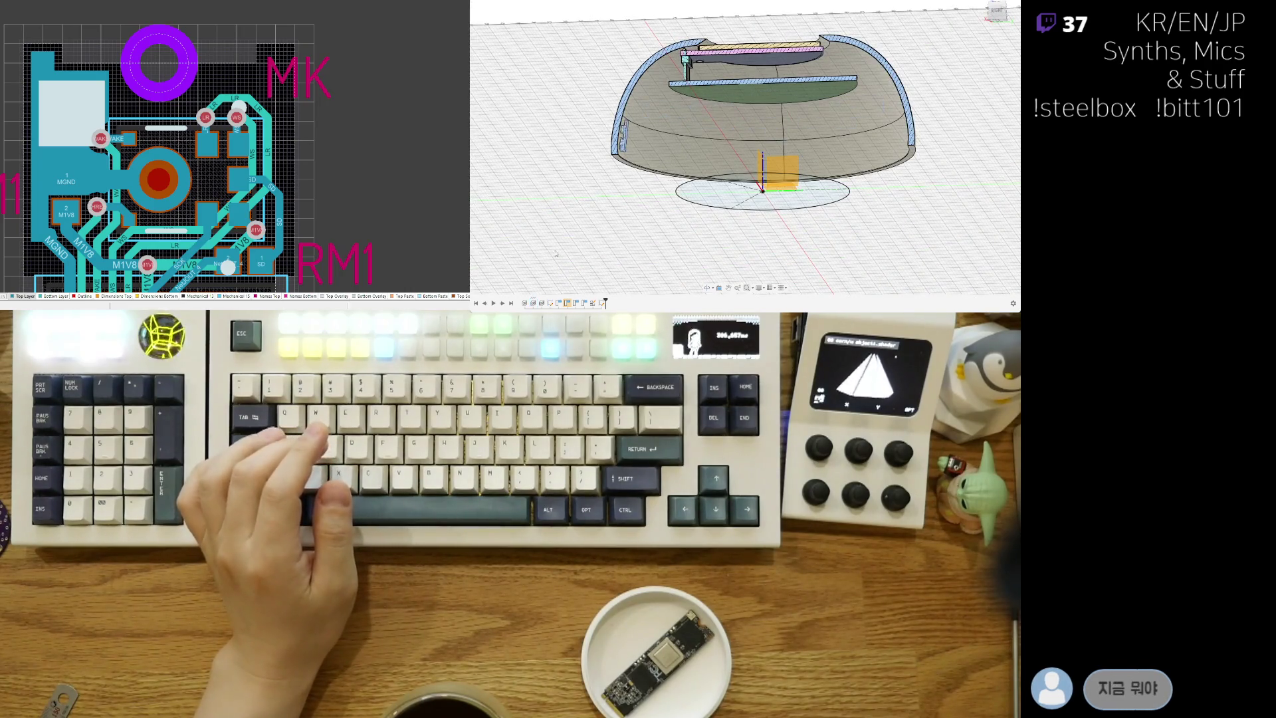
scroll(595, 159, "up", 3)
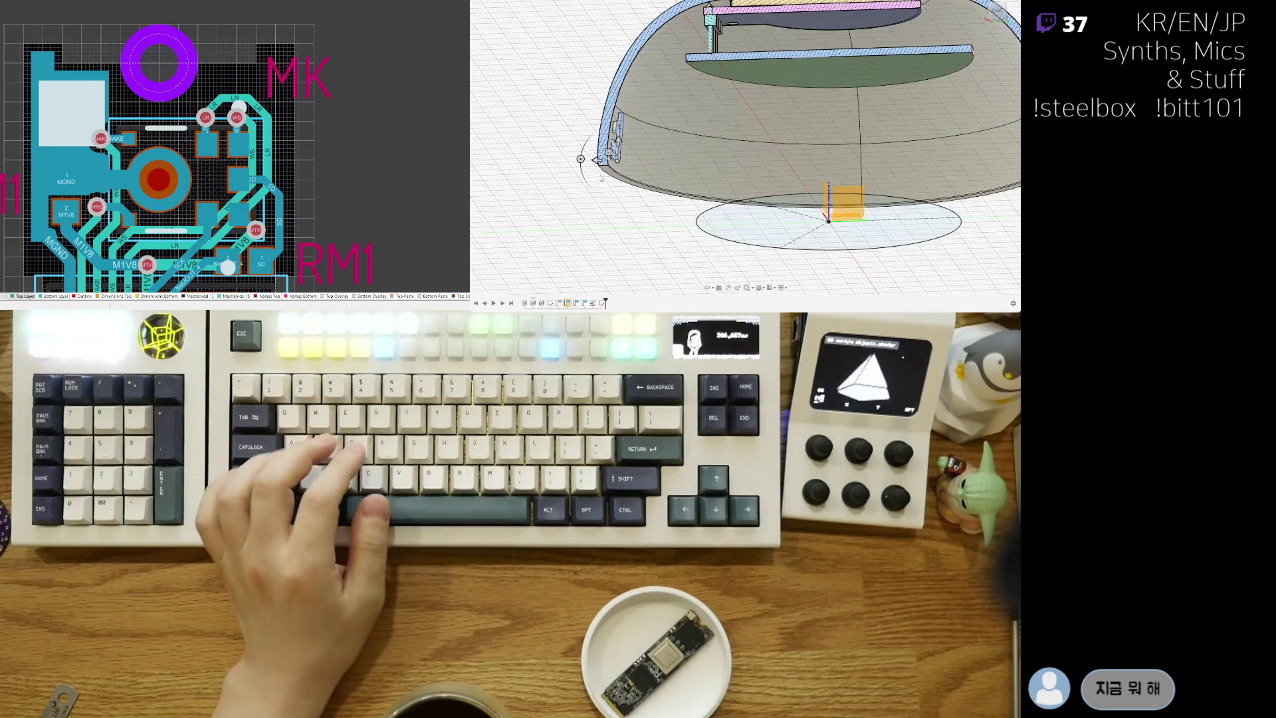
middle_click_drag(585, 164, 630, 190, "shift")
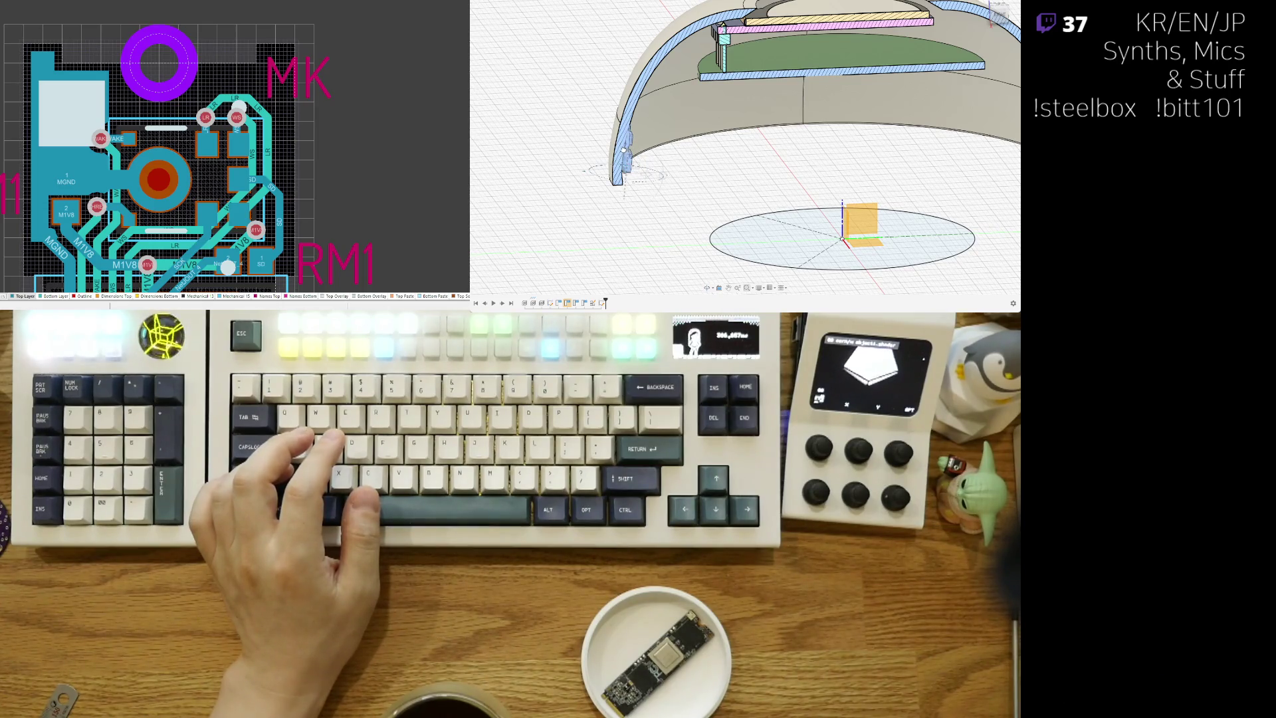
middle_click_drag(643, 174, 600, 206, "shift")
scroll(653, 168, "up", 3)
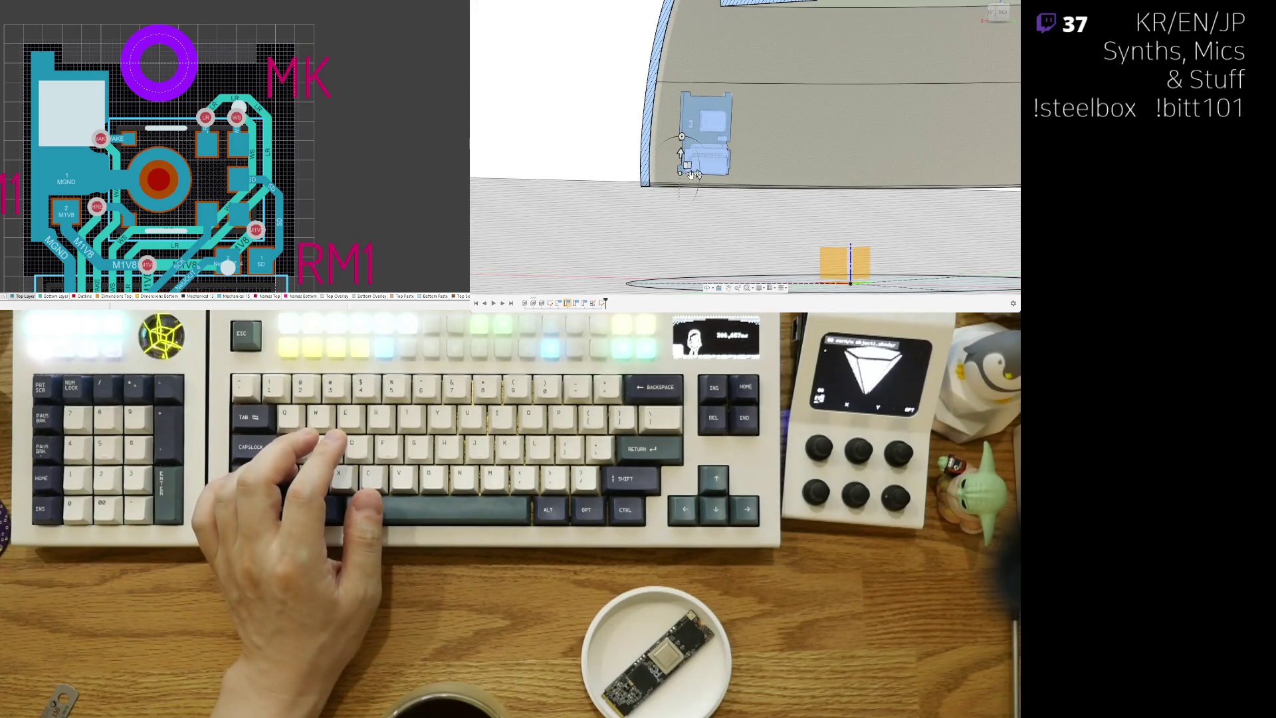
Step: Slide the small blue board left against the dome wall and check it from a lower side view
left_click_drag(692, 174, 672, 174)
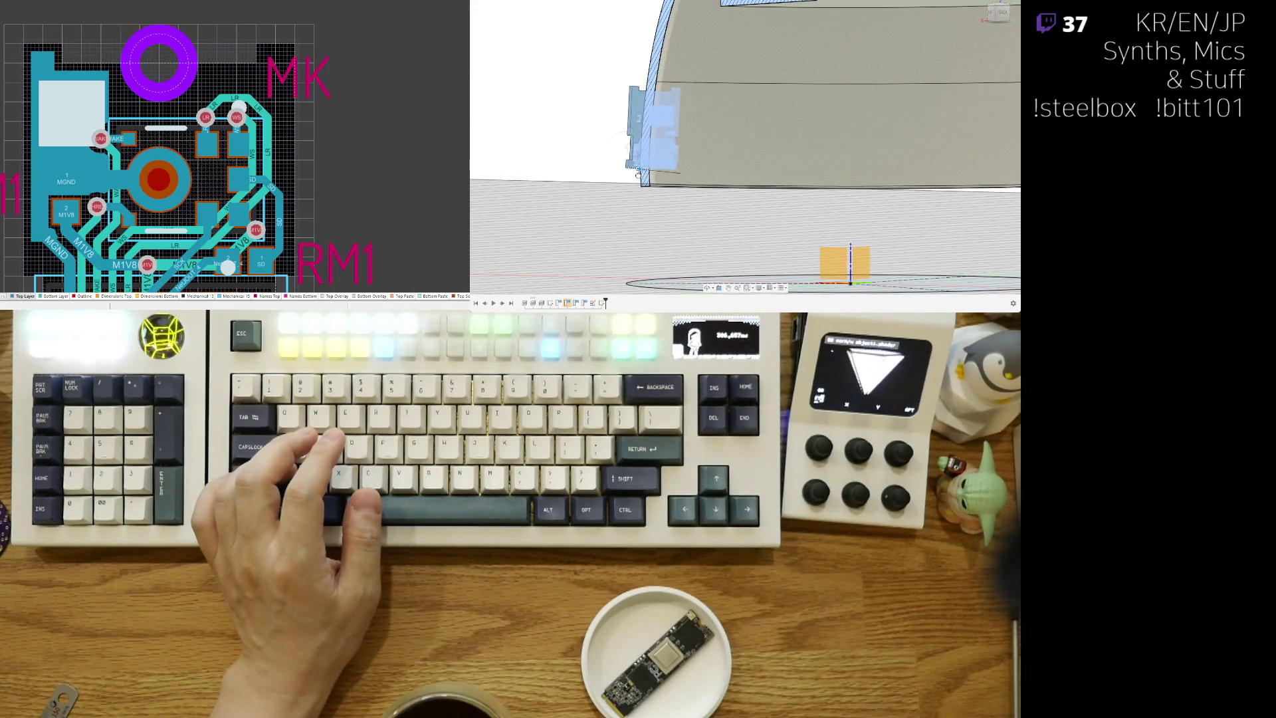
scroll(633, 175, "down", 3)
middle_click_drag(633, 174, 660, 176, "shift")
scroll(598, 157, "up", 3)
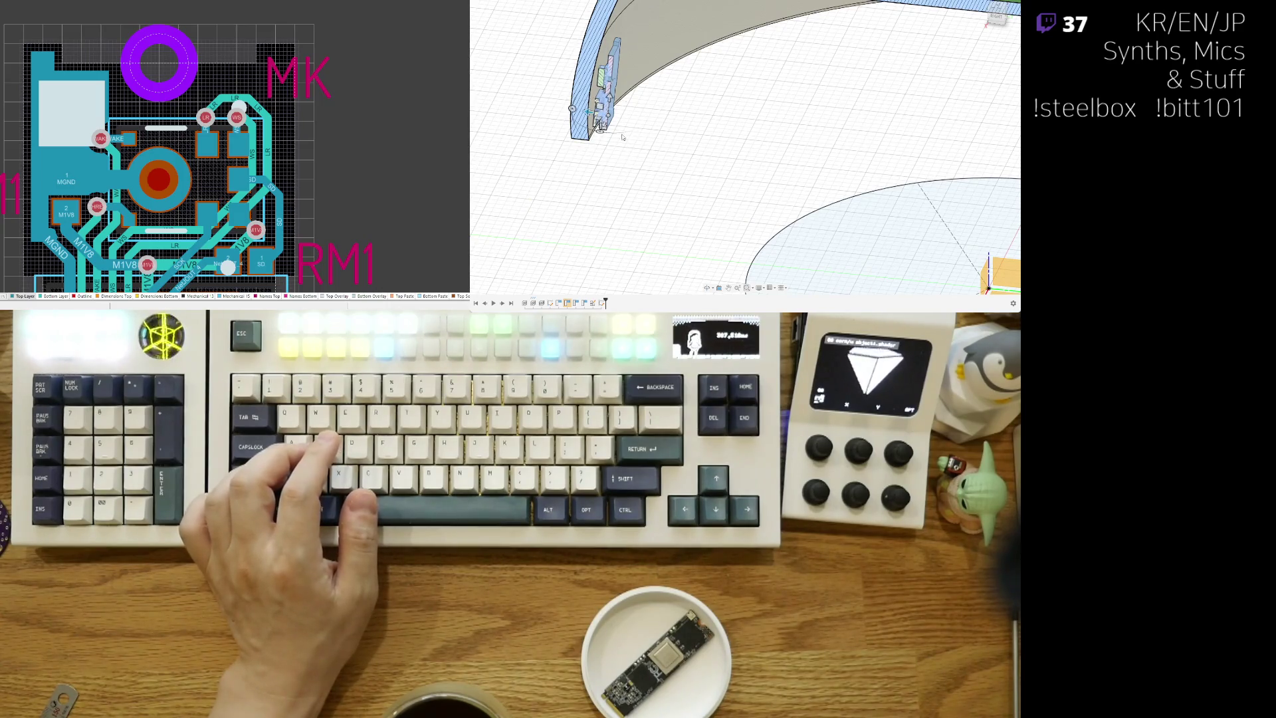
middle_click_drag(622, 137, 668, 189, "shift")
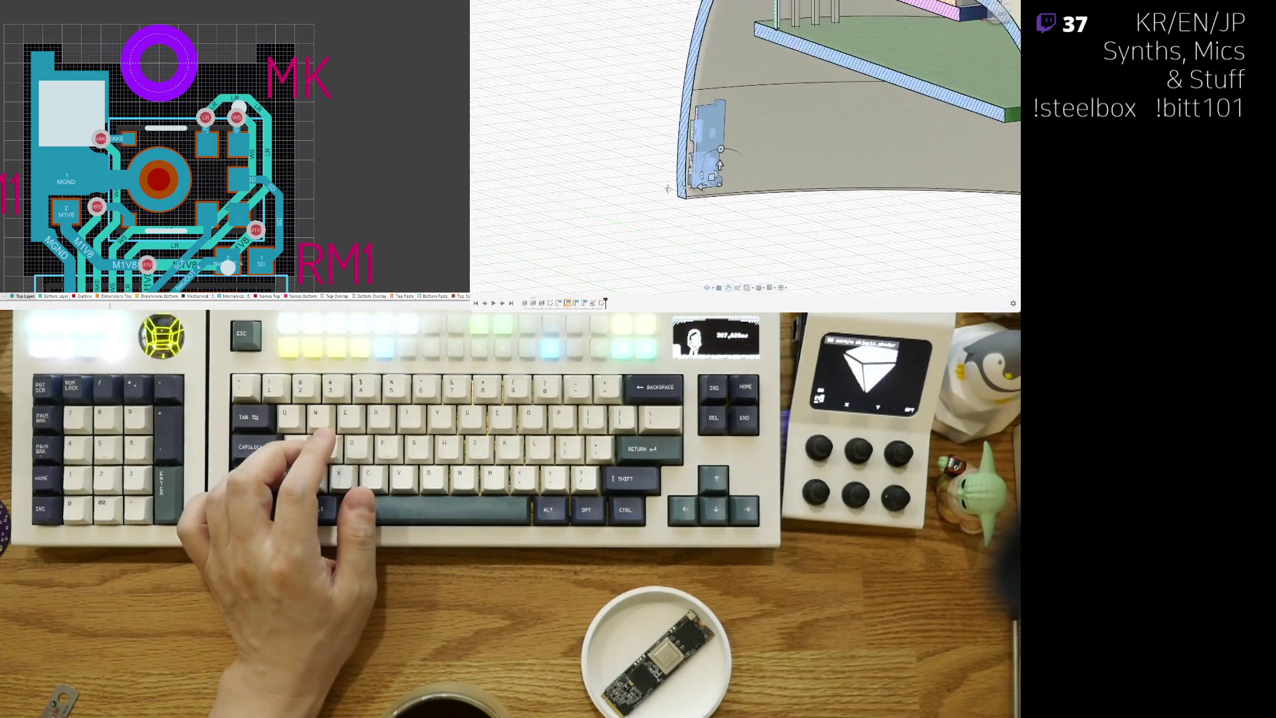
scroll(668, 188, "up", 3)
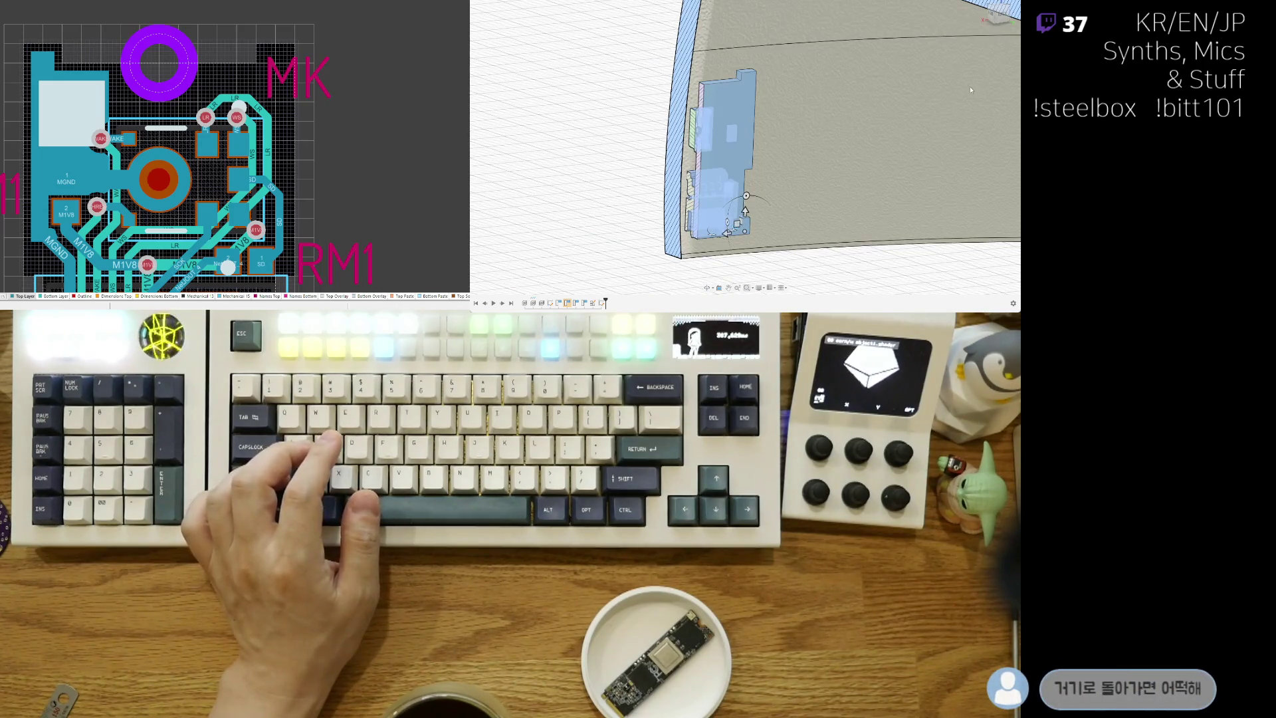
Step: Reposition the board with Move, undo it to stand flat against the wall, and restart Move
left_click(698, 132)
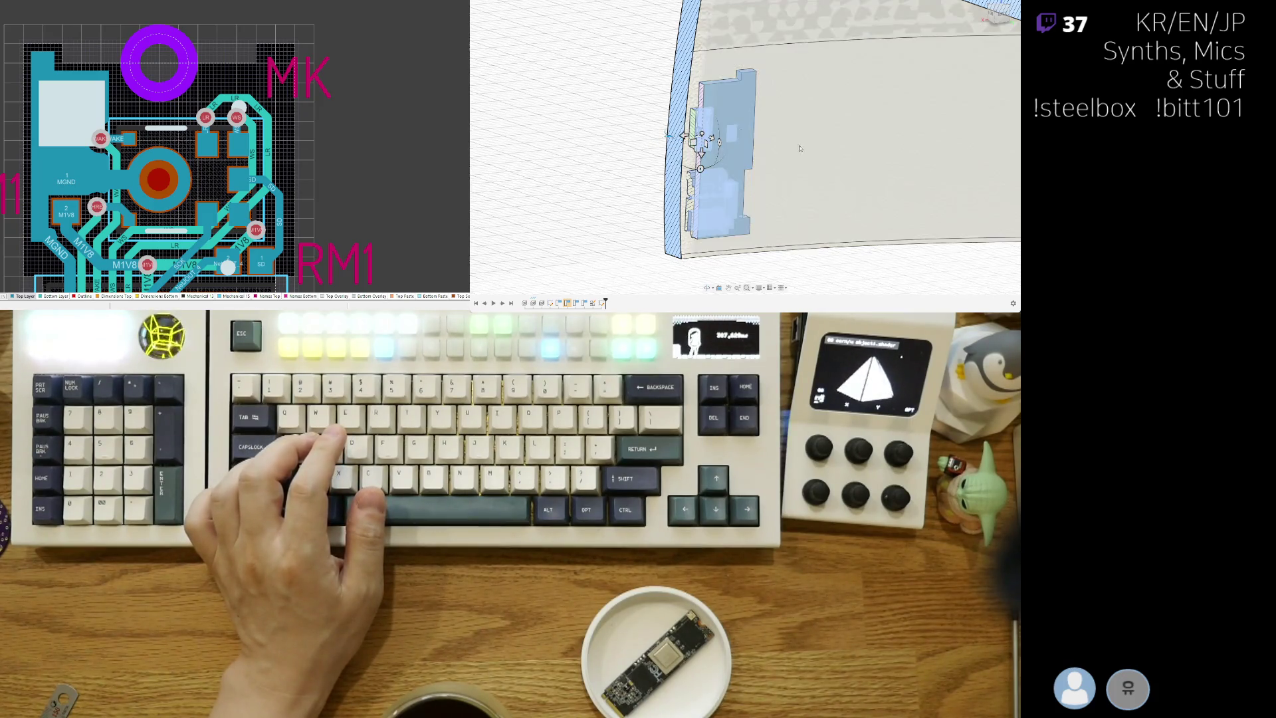
key("m")
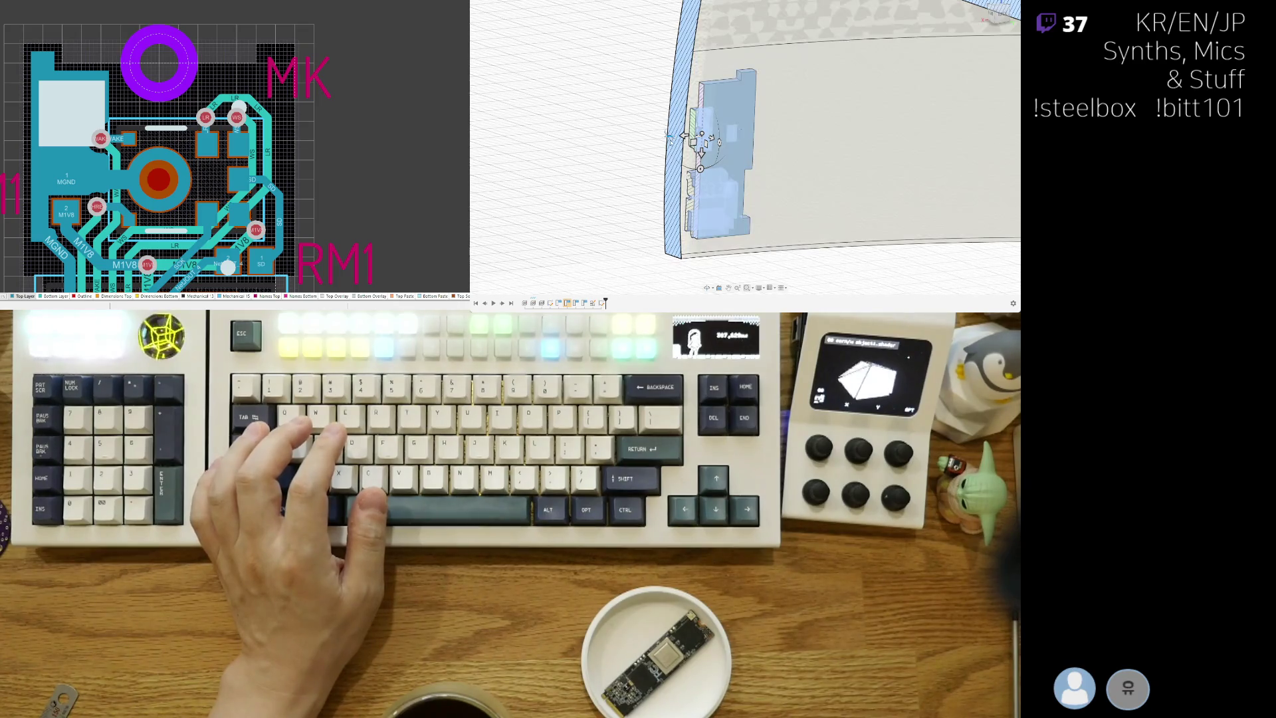
key("Return")
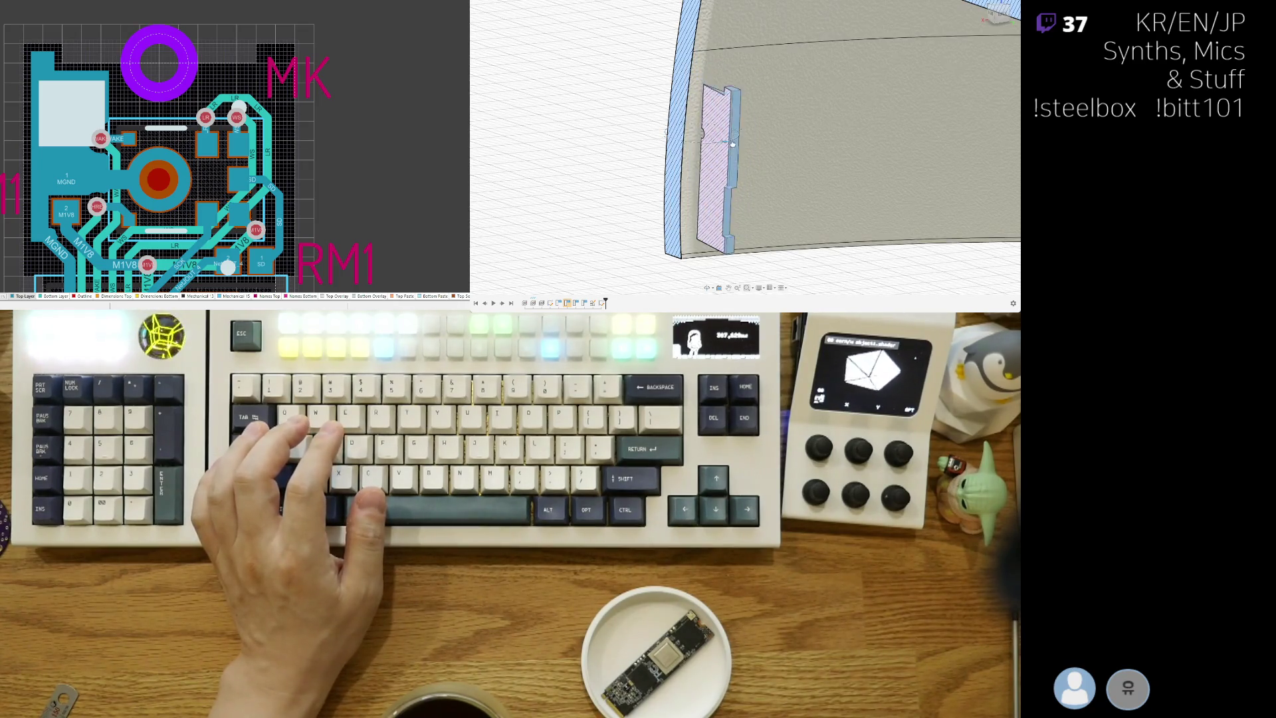
key("ctrl+z")
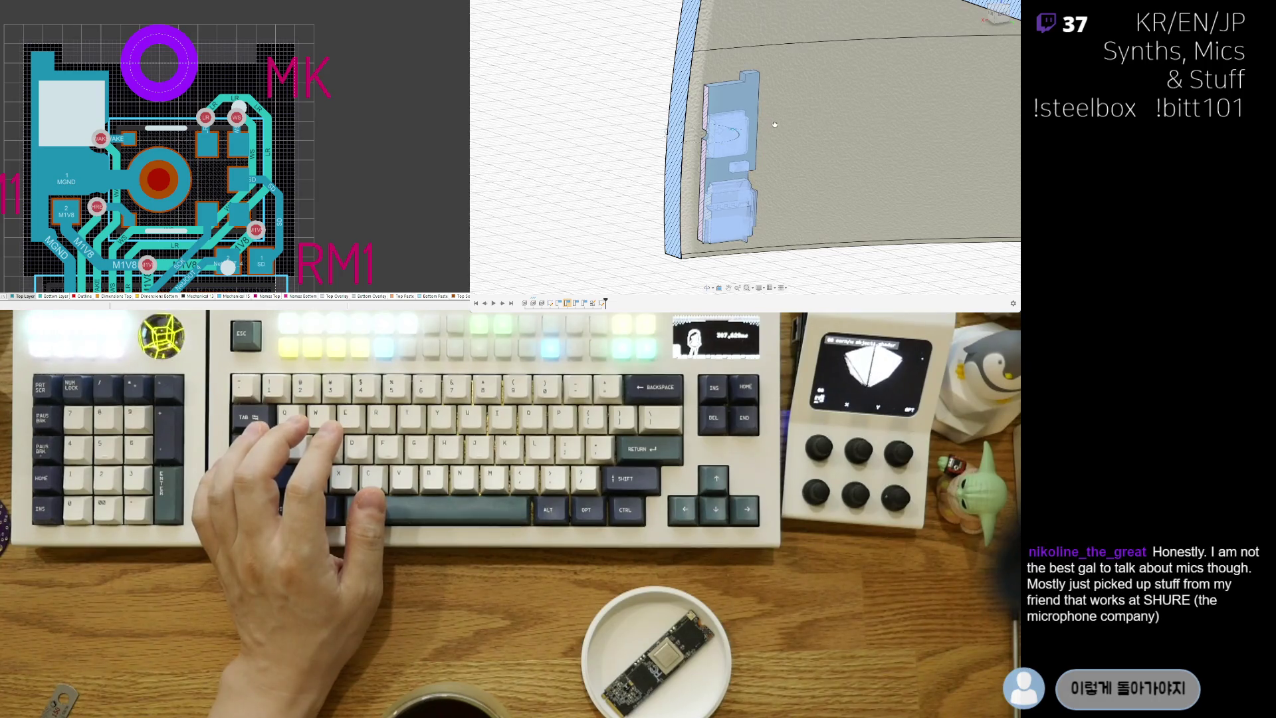
key("m")
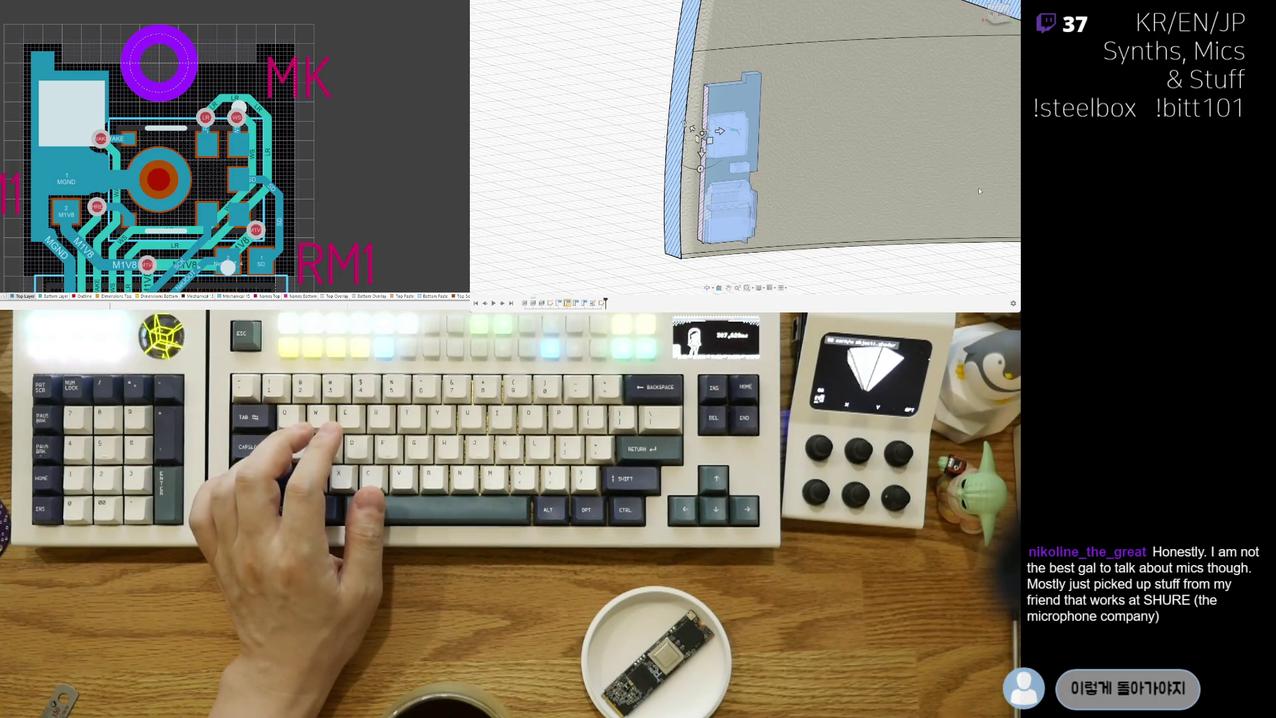
mouse_move(979, 190)
middle_mouse_down("shift")
mouse_move(714, 163)
mouse_move(644, 219)
mouse_move(736, 112)
mouse_move(706, 180)
mouse_move(656, 111)
middle_mouse_up("shift")
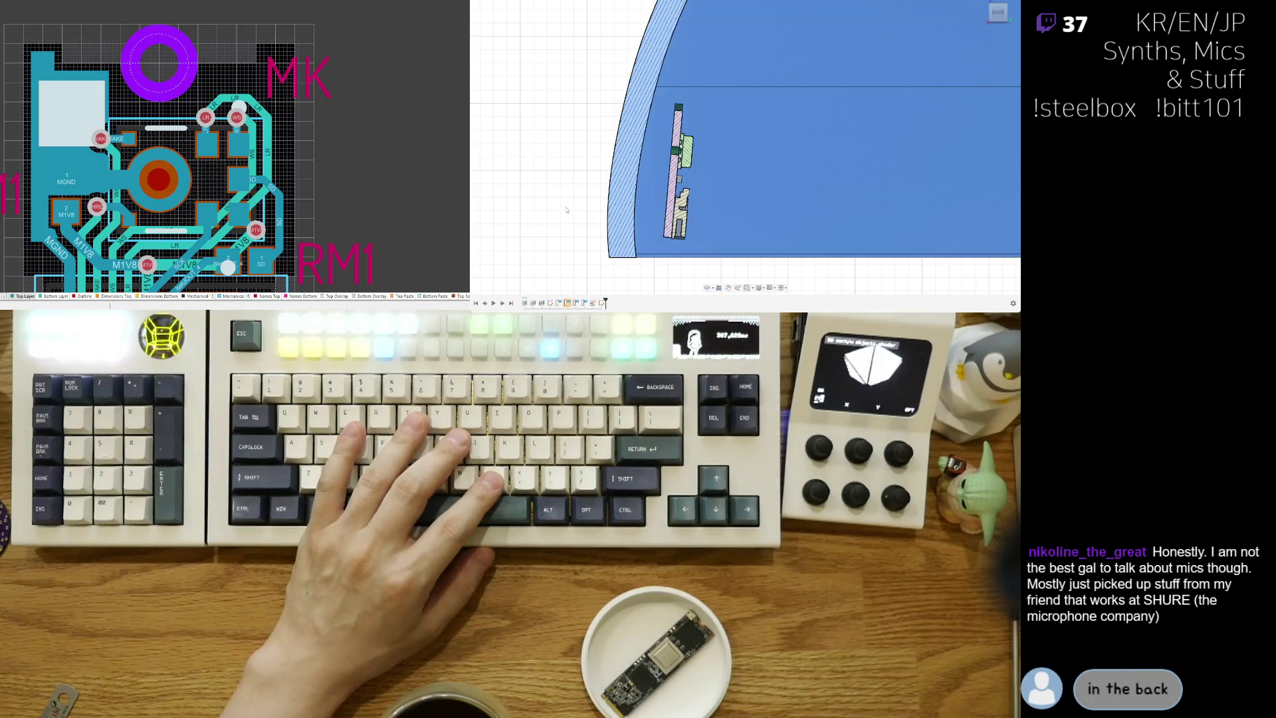
Step: Frame the mic PCB in the flat side cross-section below the two stacked internal plates
middle_click_drag(581, 186, 582, 159, "shift")
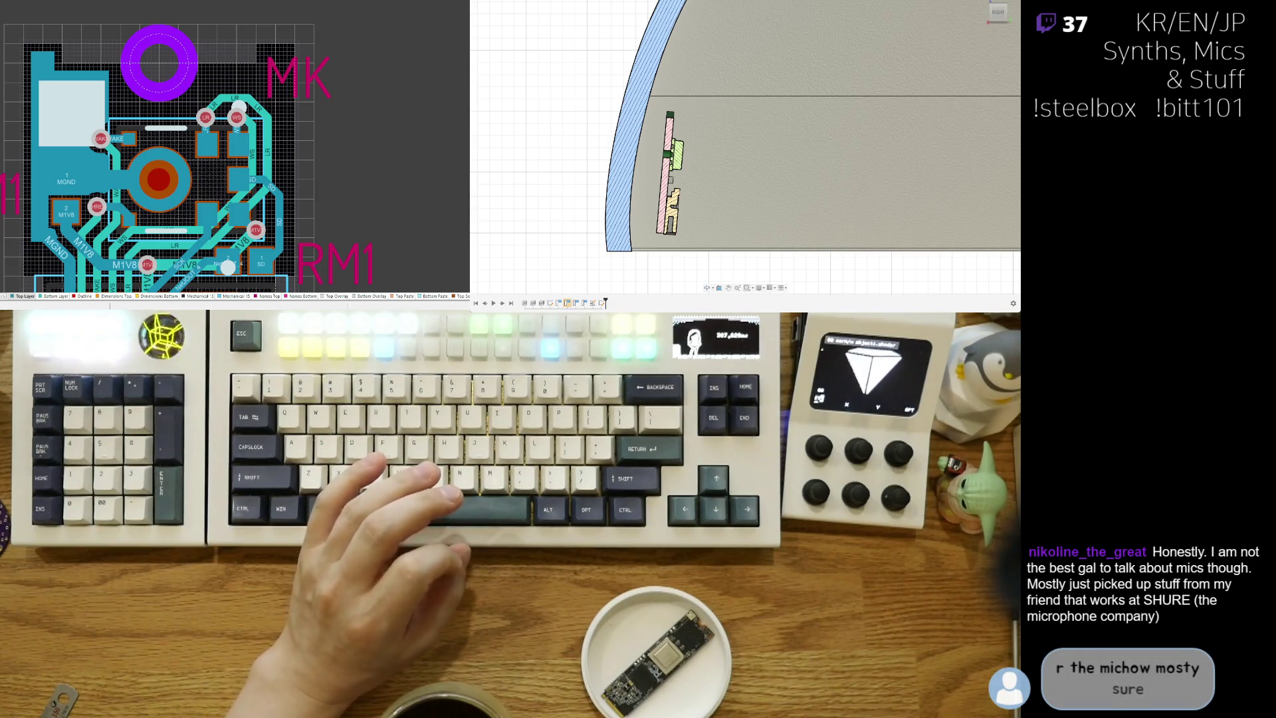
scroll(637, 210, "down", 3)
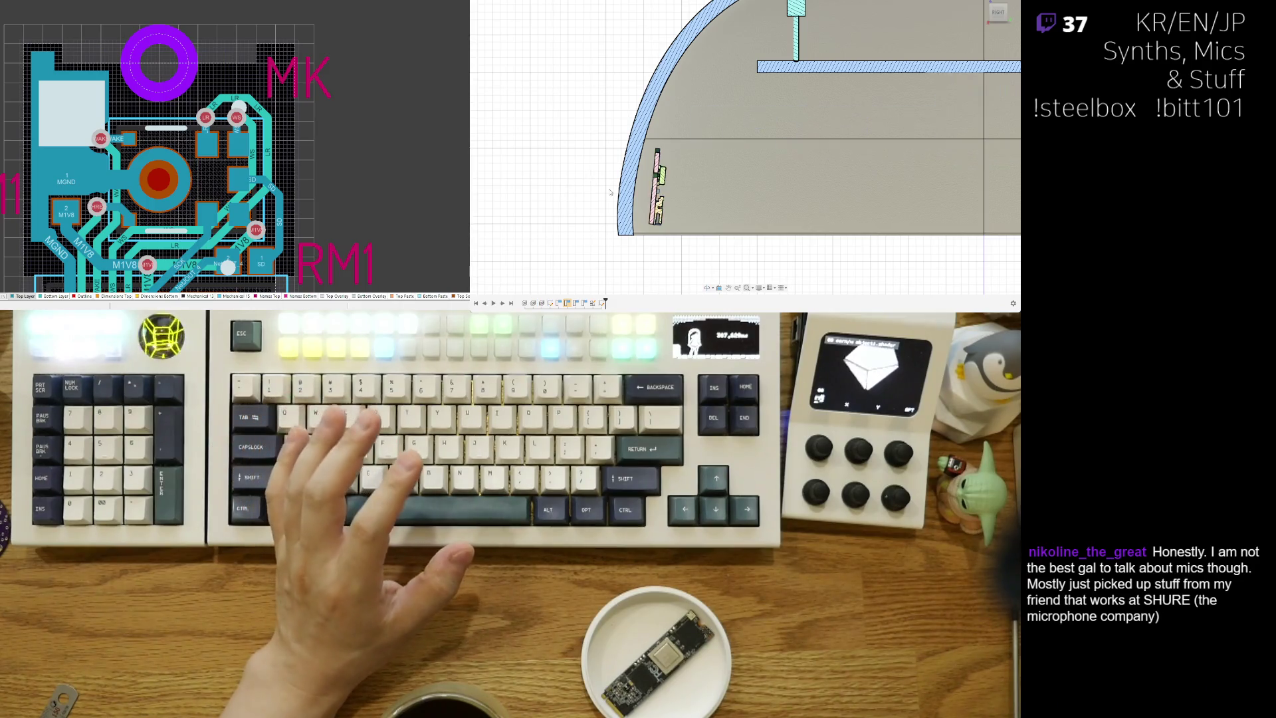
scroll(598, 213, "up", 2)
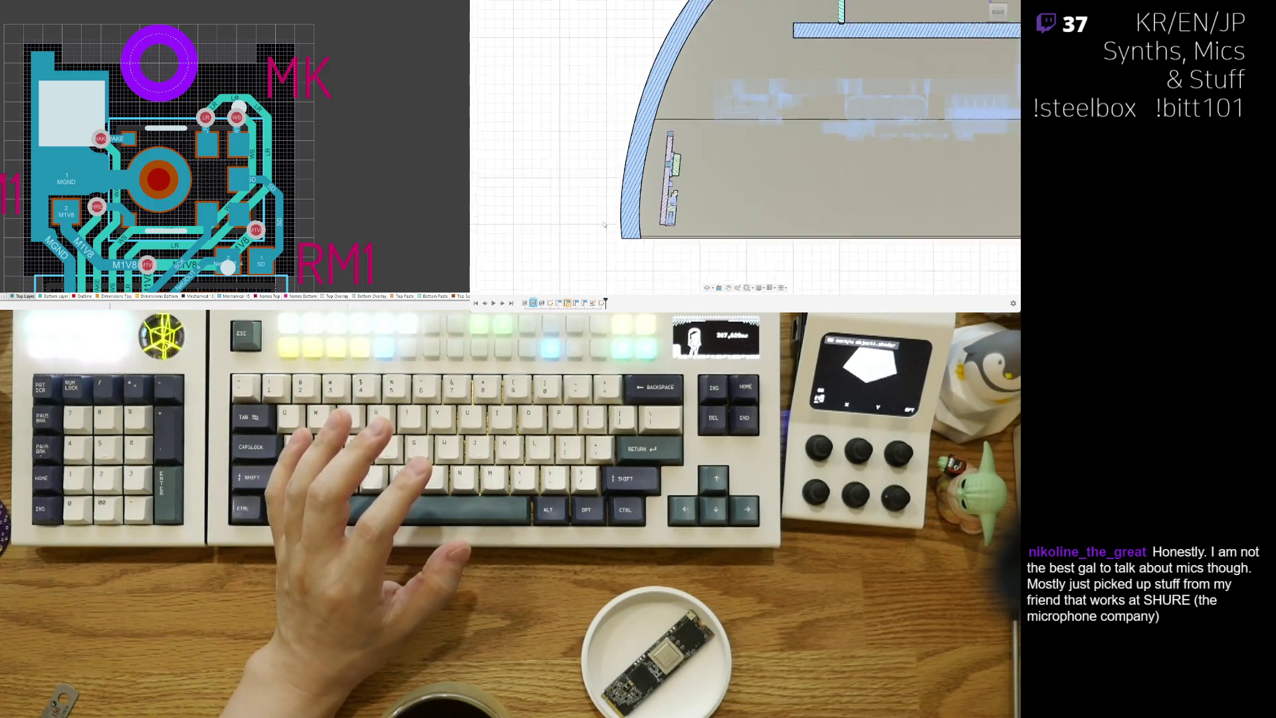
scroll(598, 213, "down", 2)
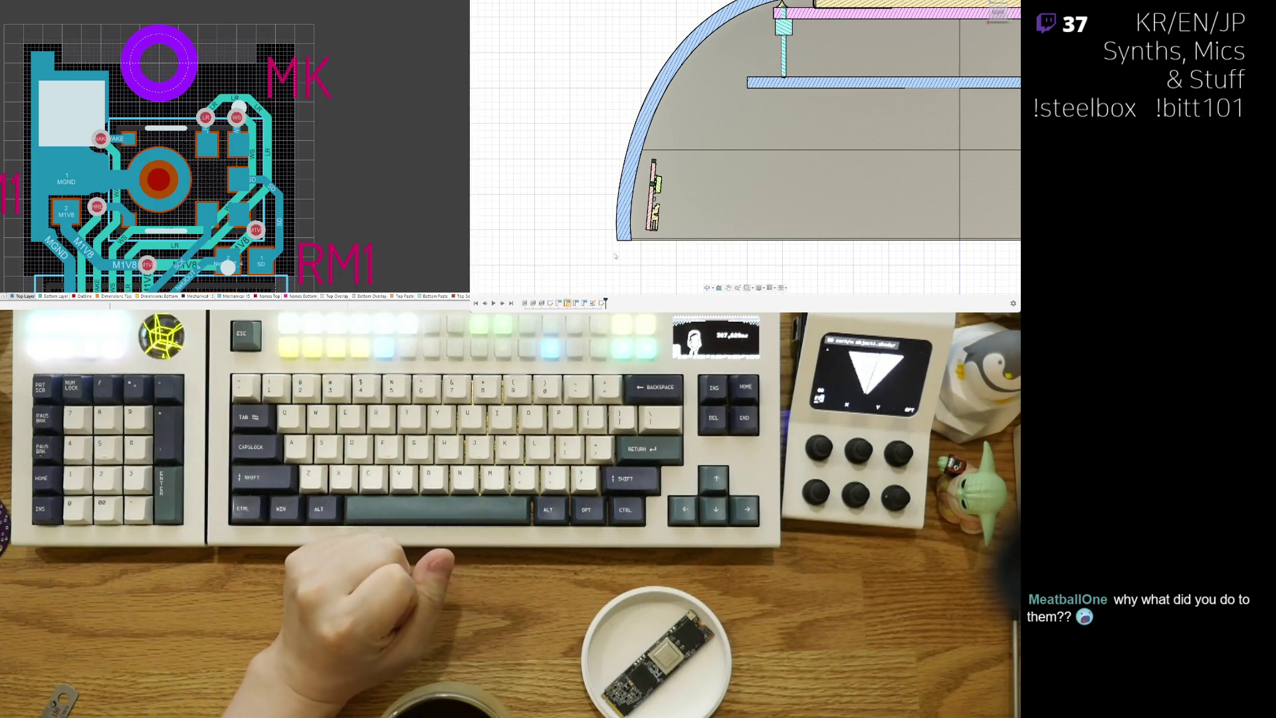
middle_click_drag(630, 264, 630, 259)
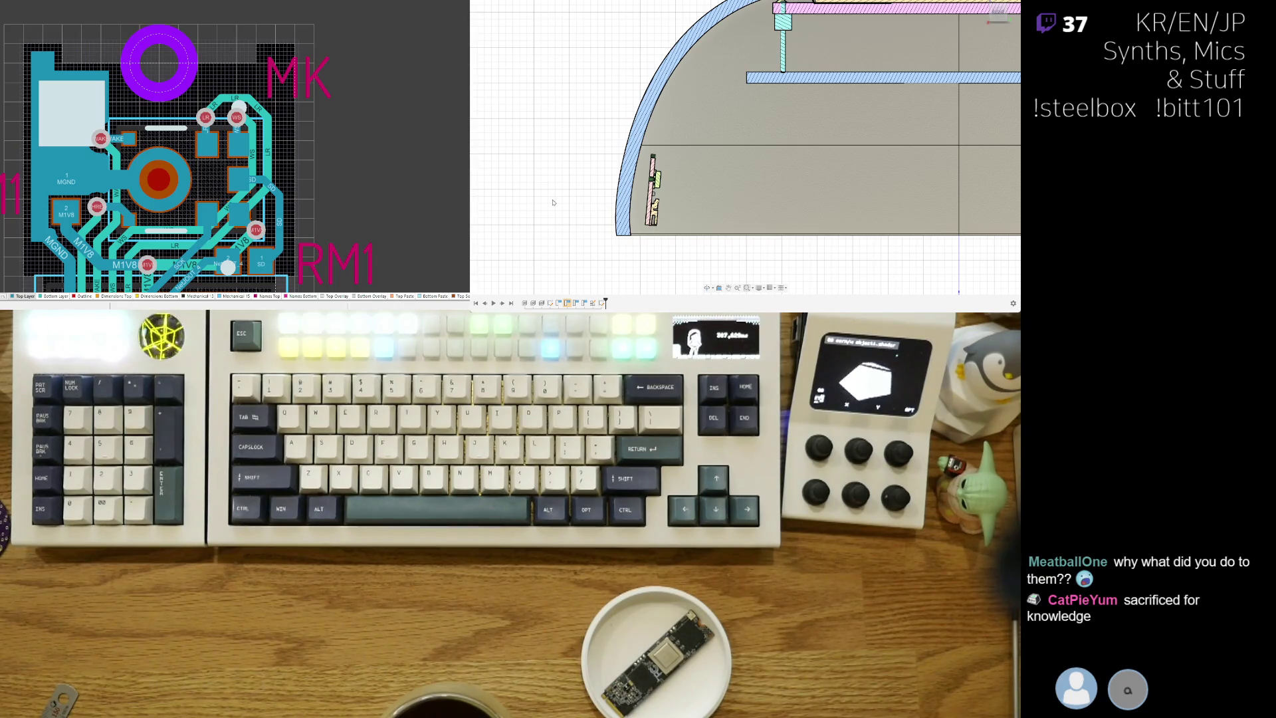
Step: Move the mic PCB a small distance along its move axis and confirm the new position
key("m")
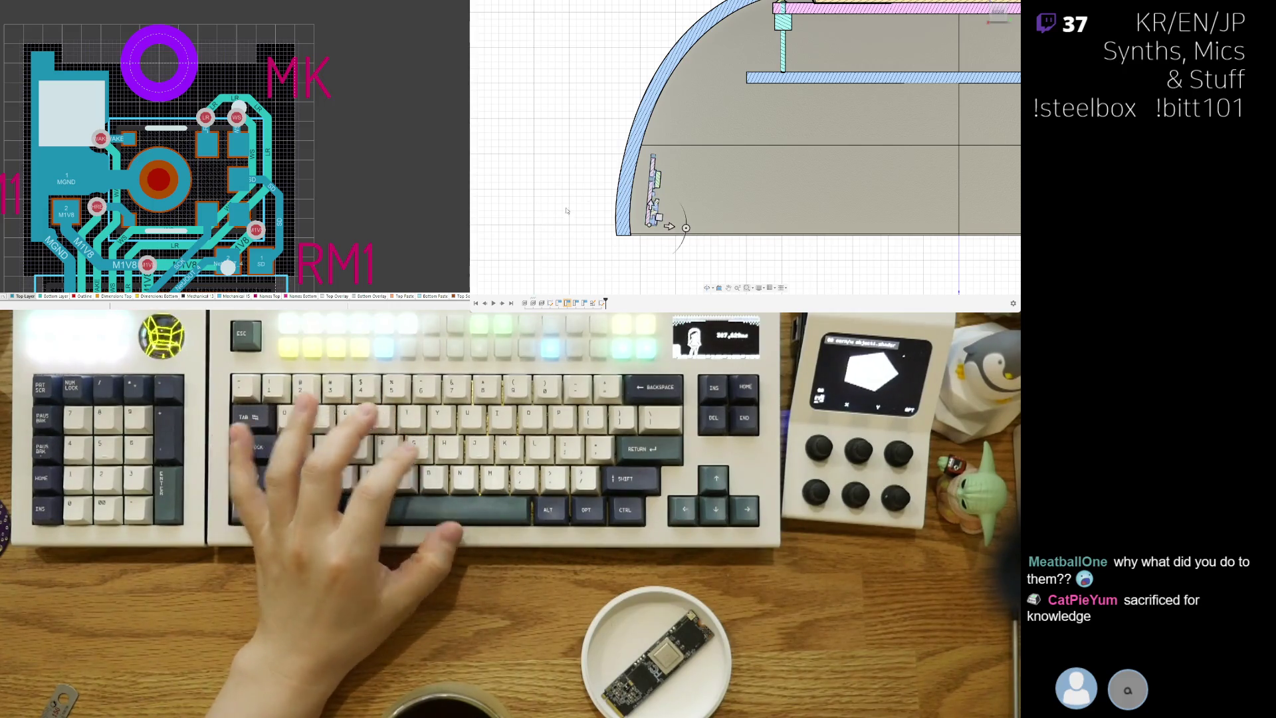
left_click_drag(668, 226, 663, 225)
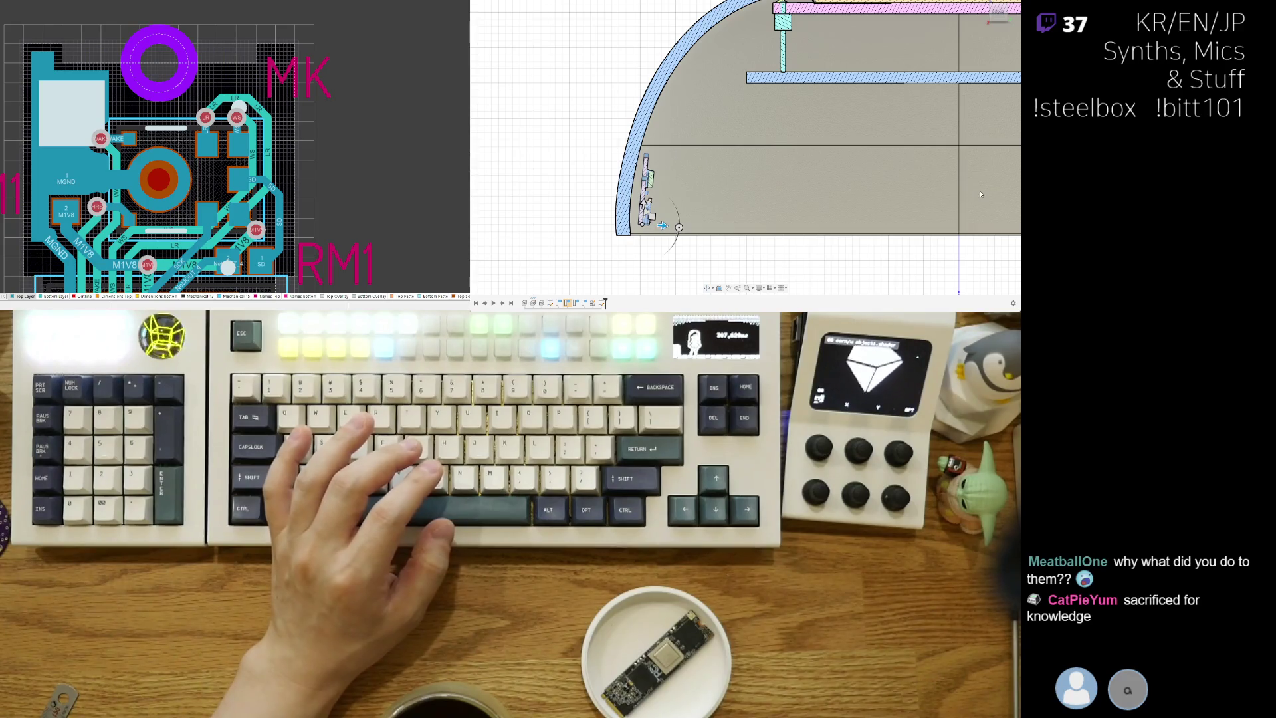
key("Return")
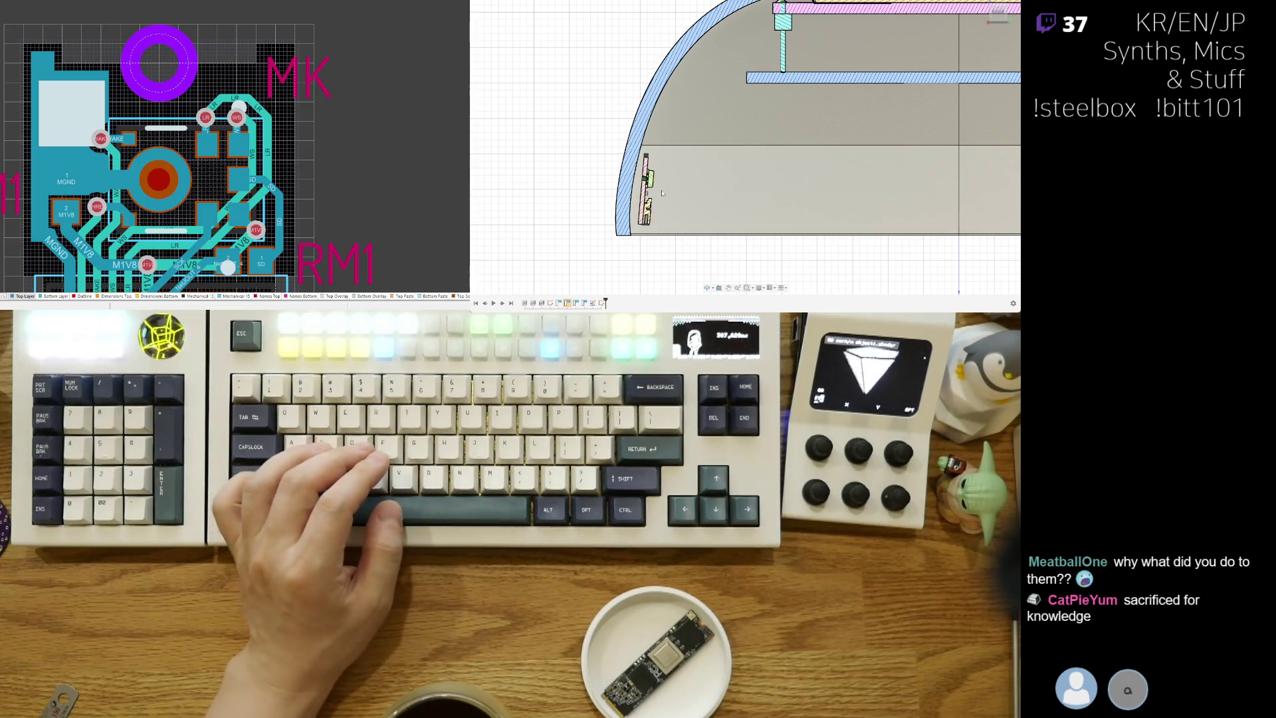
Step: Tilt and zoom the view to frame the PCB against the dome's inner wall
scroll(662, 193, "down", 3)
mouse_move(662, 192)
middle_mouse_down("shift")
mouse_move(627, 232)
mouse_move(643, 243)
mouse_move(779, 145)
middle_mouse_up("shift")
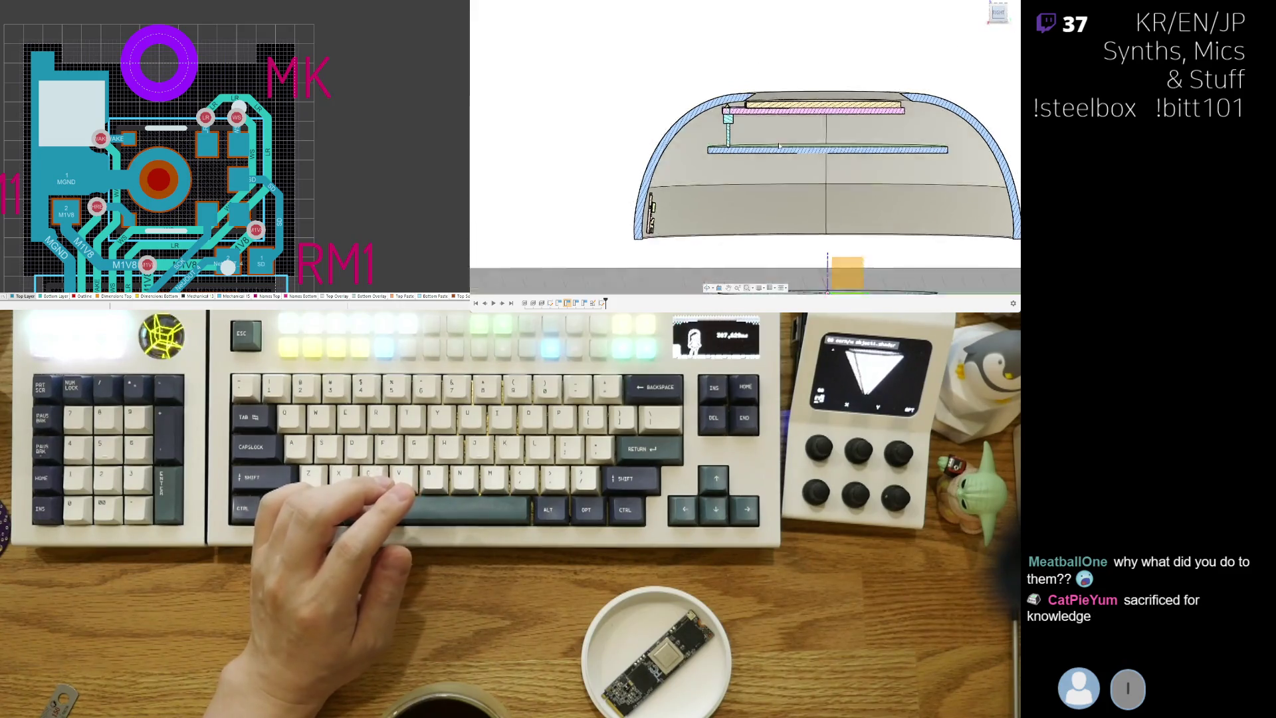
scroll(670, 176, "up", 5)
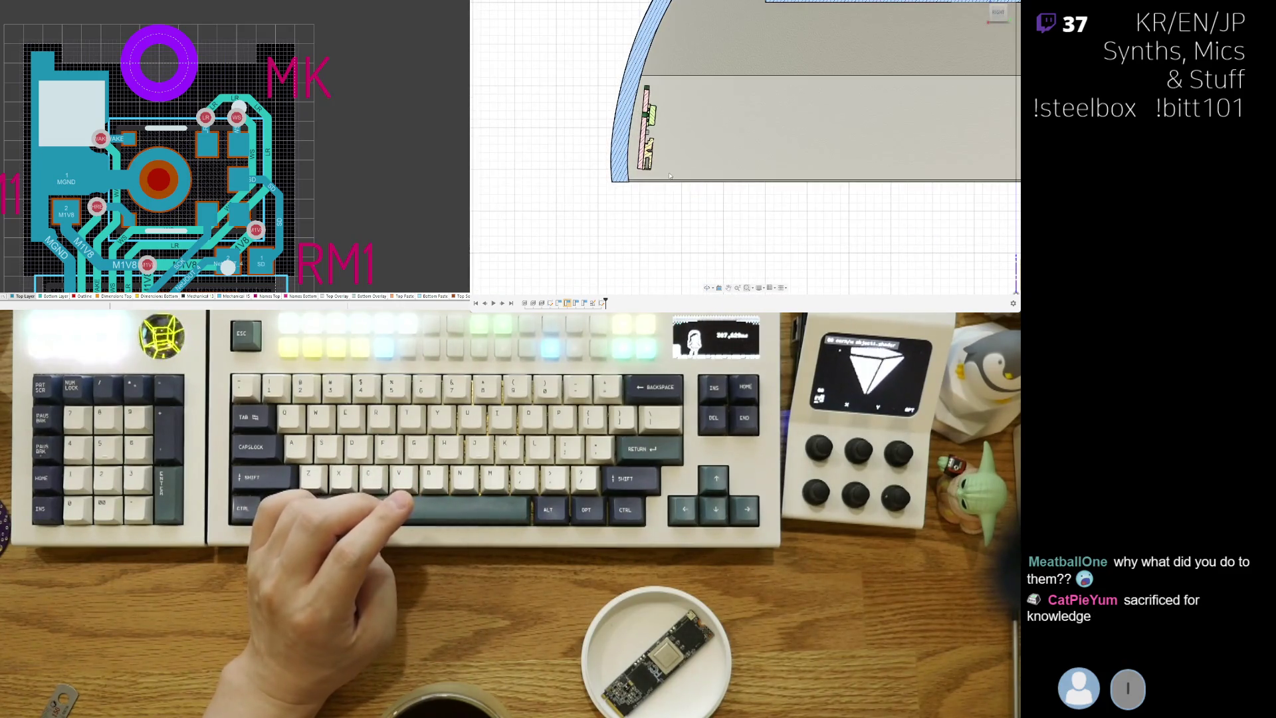
scroll(670, 175, "up", 2)
middle_click_drag(669, 180, 675, 204)
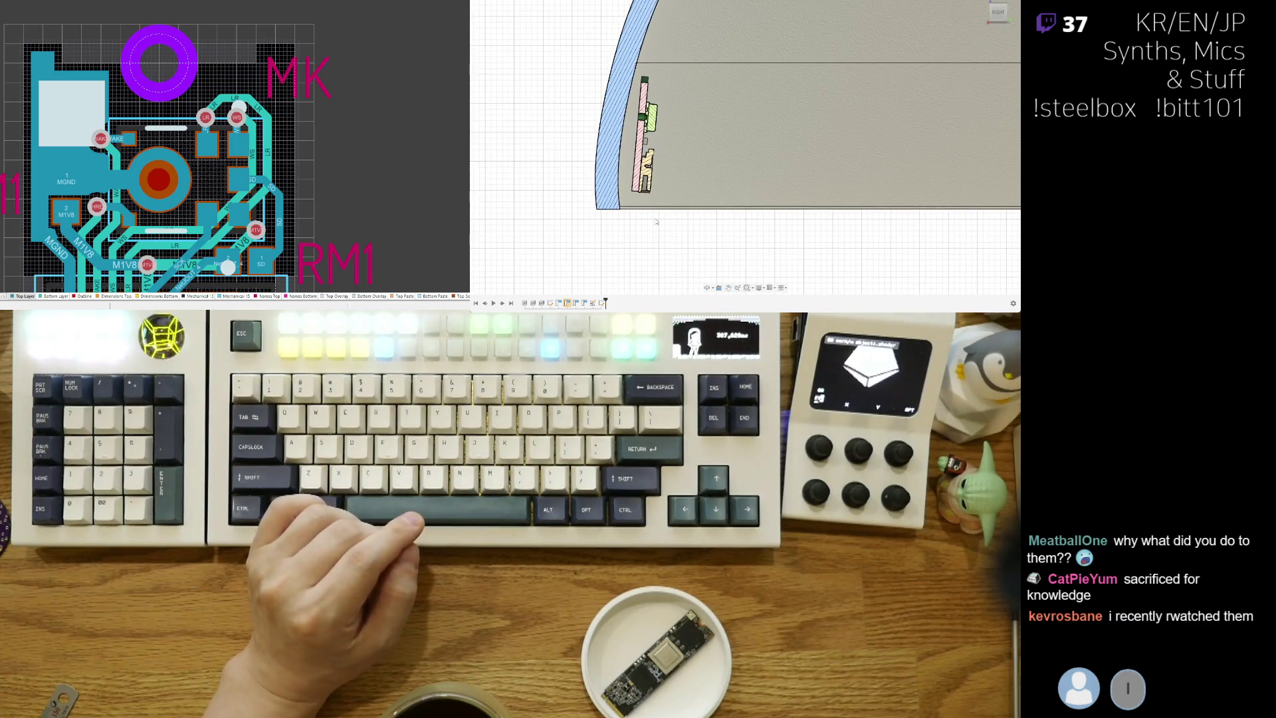
scroll(656, 221, "down", 2)
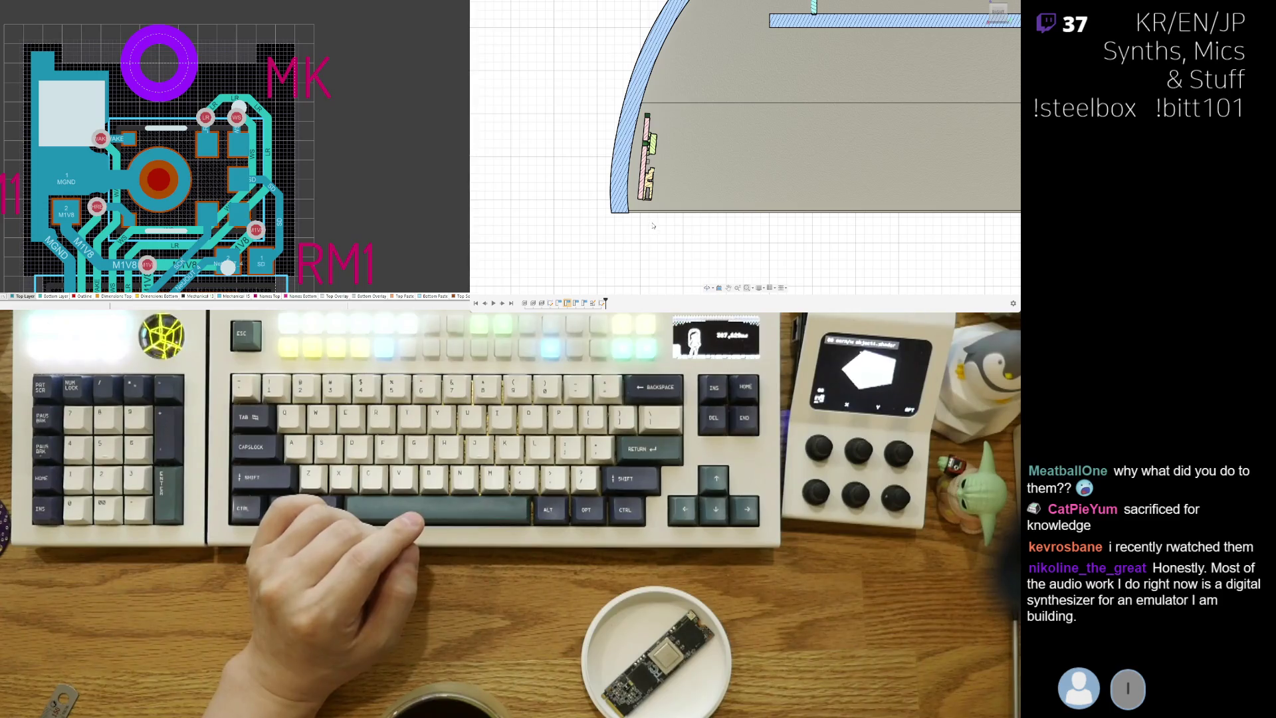
middle_click_drag(652, 226, 645, 228)
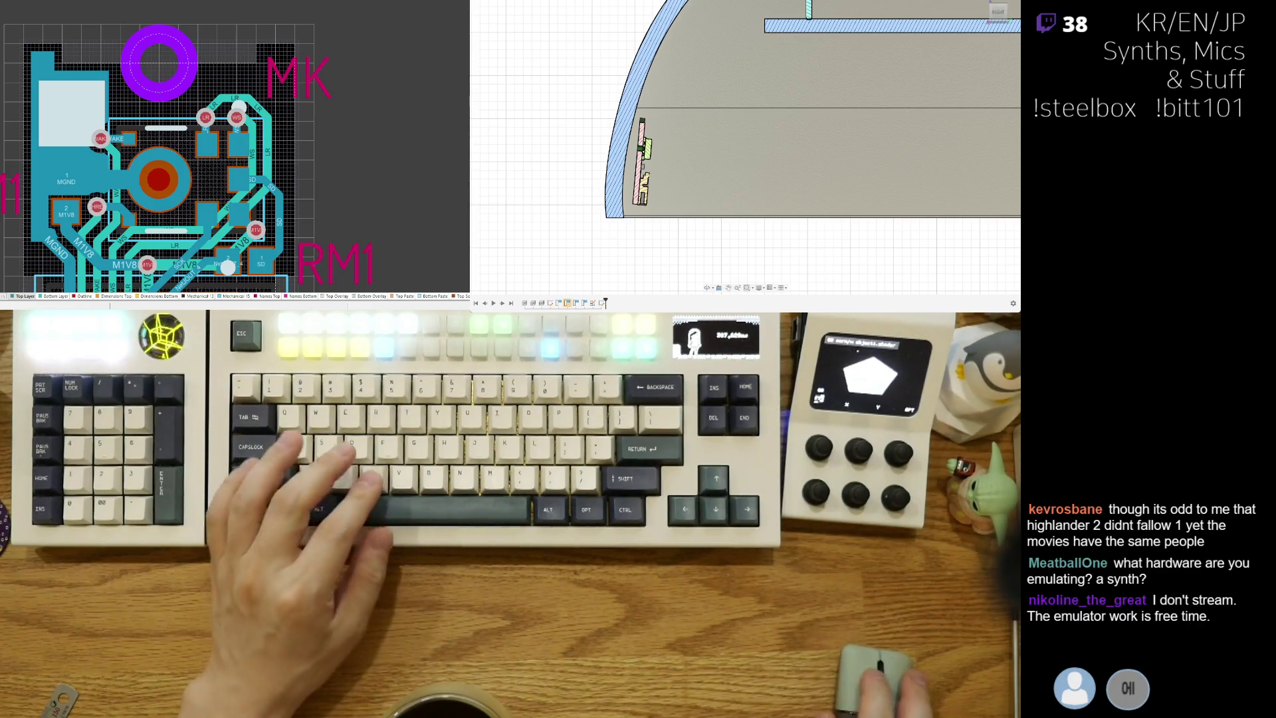
Step: Snap to the RIGHT ViewCube view, then orbit to a tilted view looking into the bowl at the green board
middle_click_drag(689, 214, 680, 220)
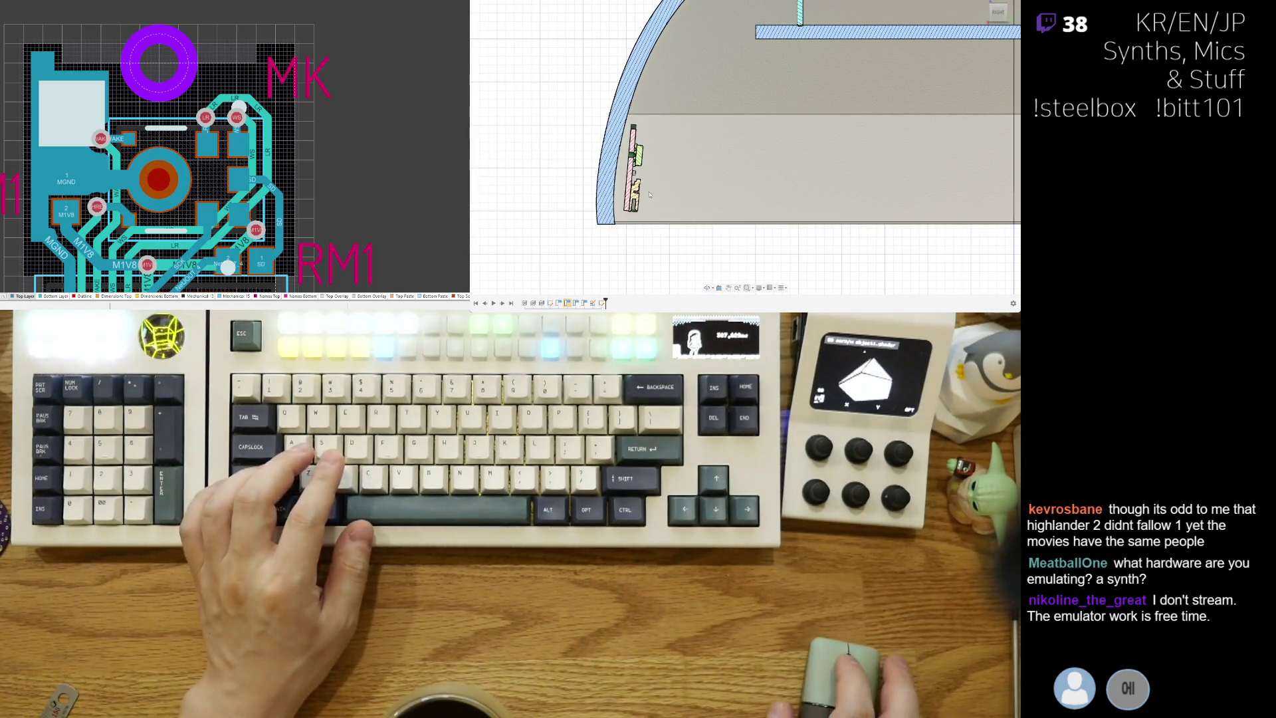
scroll(649, 194, "down", 5)
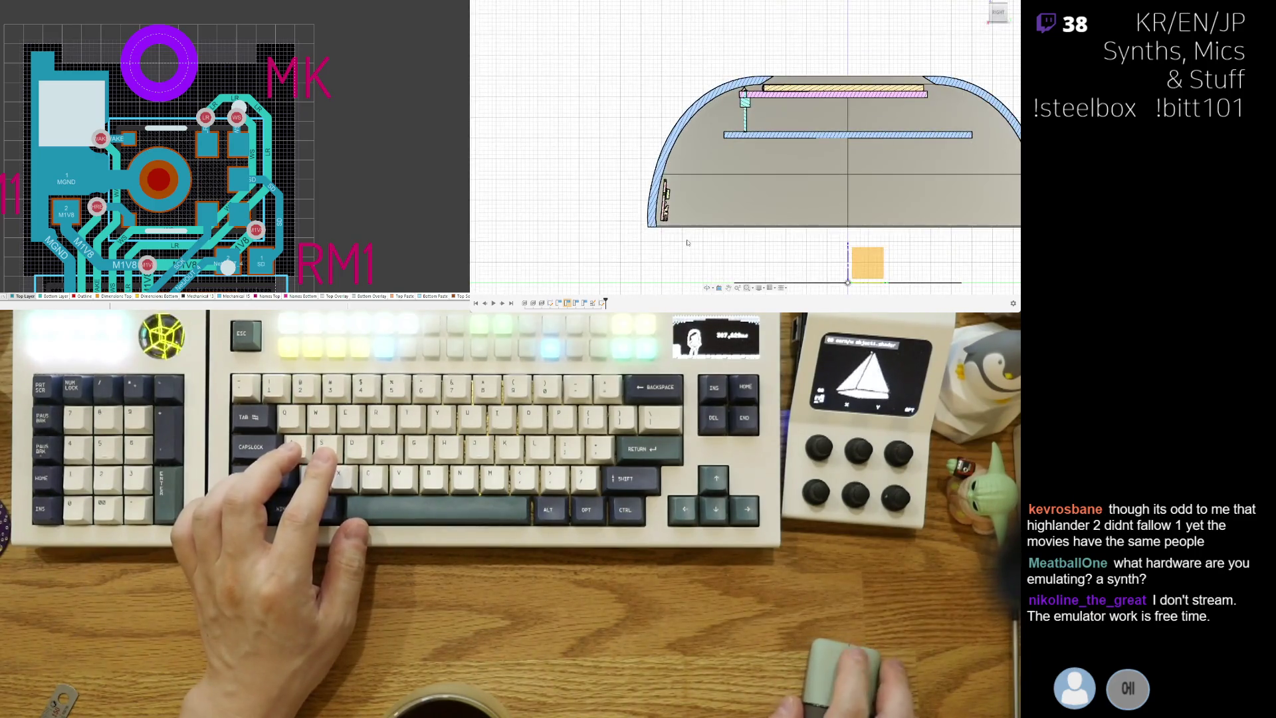
middle_click_drag(688, 242, 715, 229, "shift")
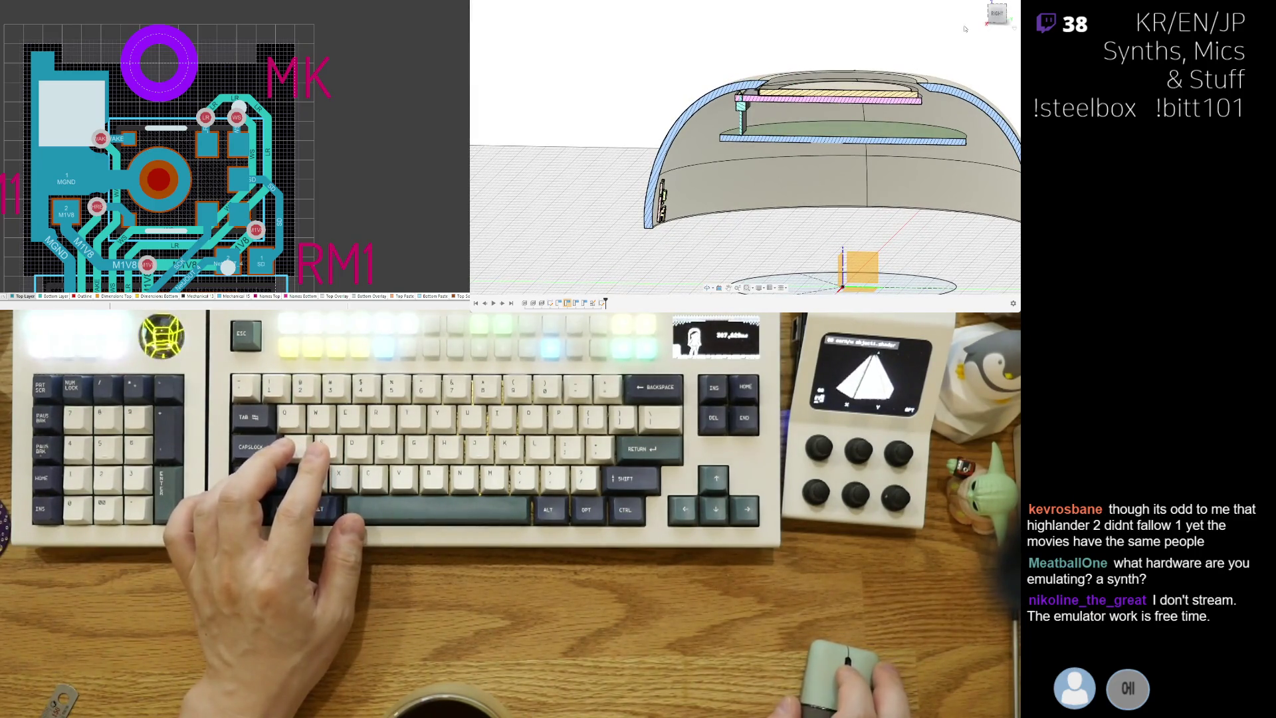
left_click(996, 14)
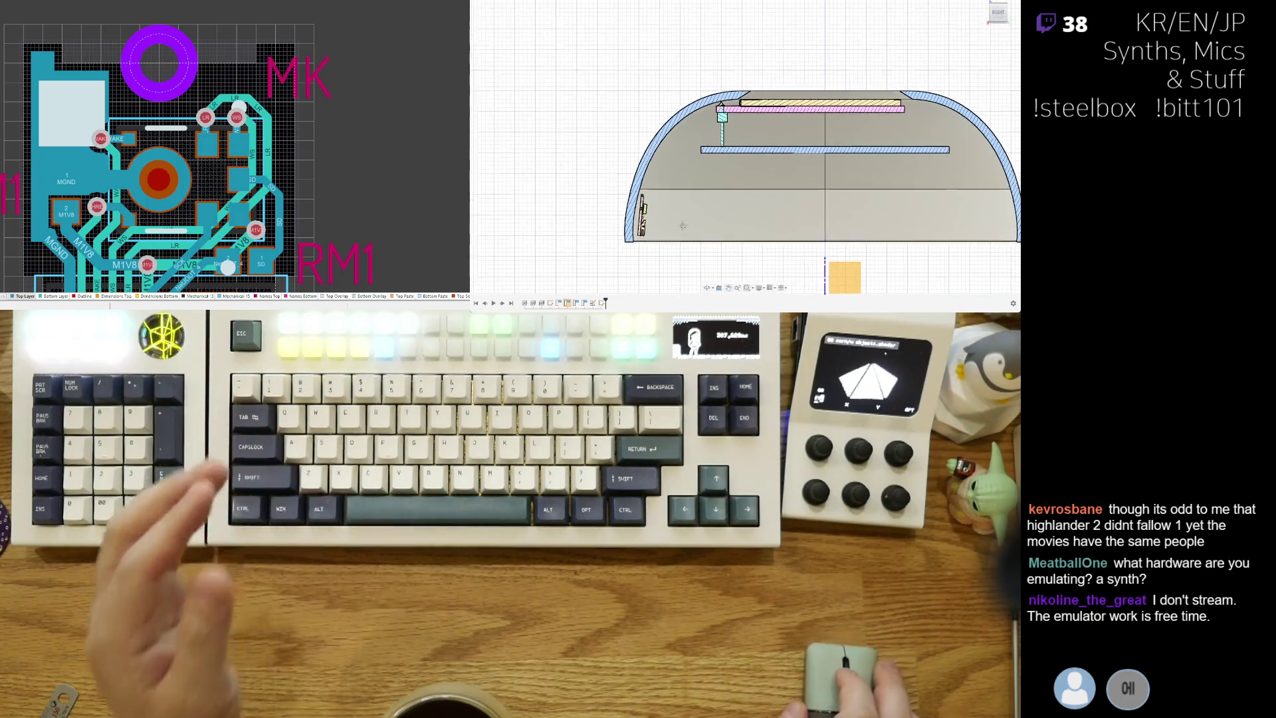
scroll(682, 226, "up", 3)
middle_click_drag(635, 85, 614, 153)
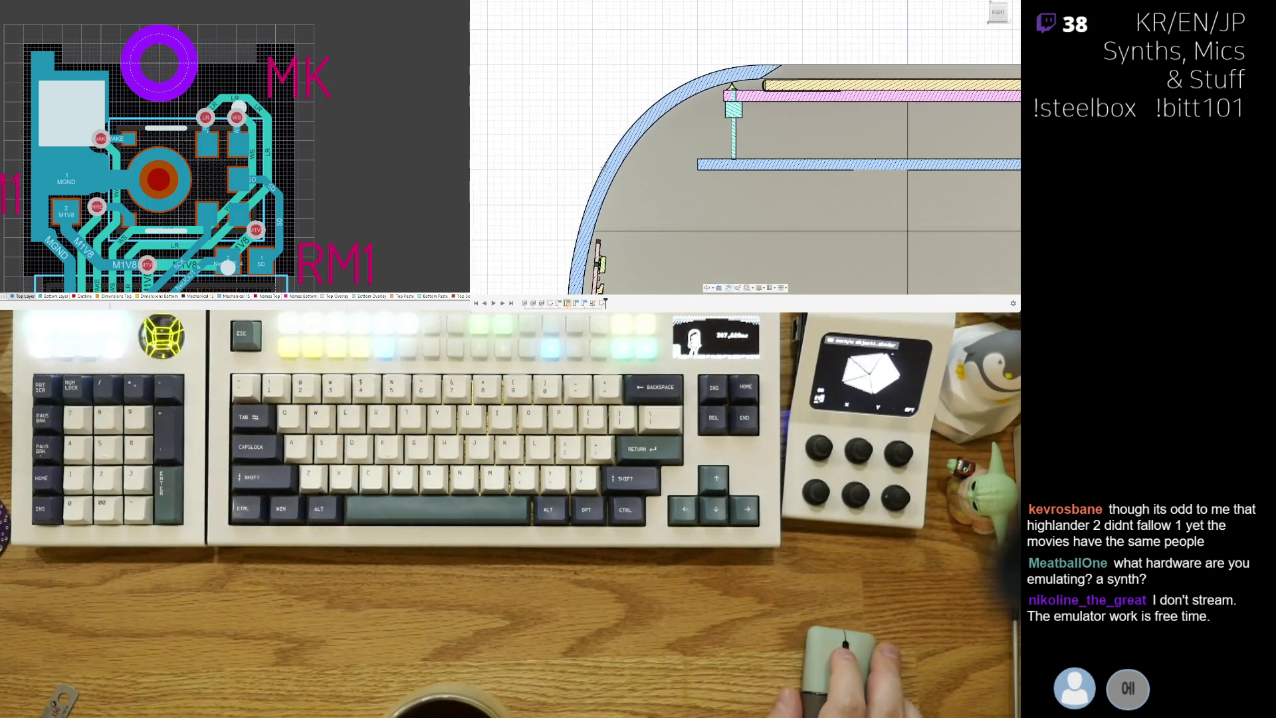
scroll(677, 151, "down", 3)
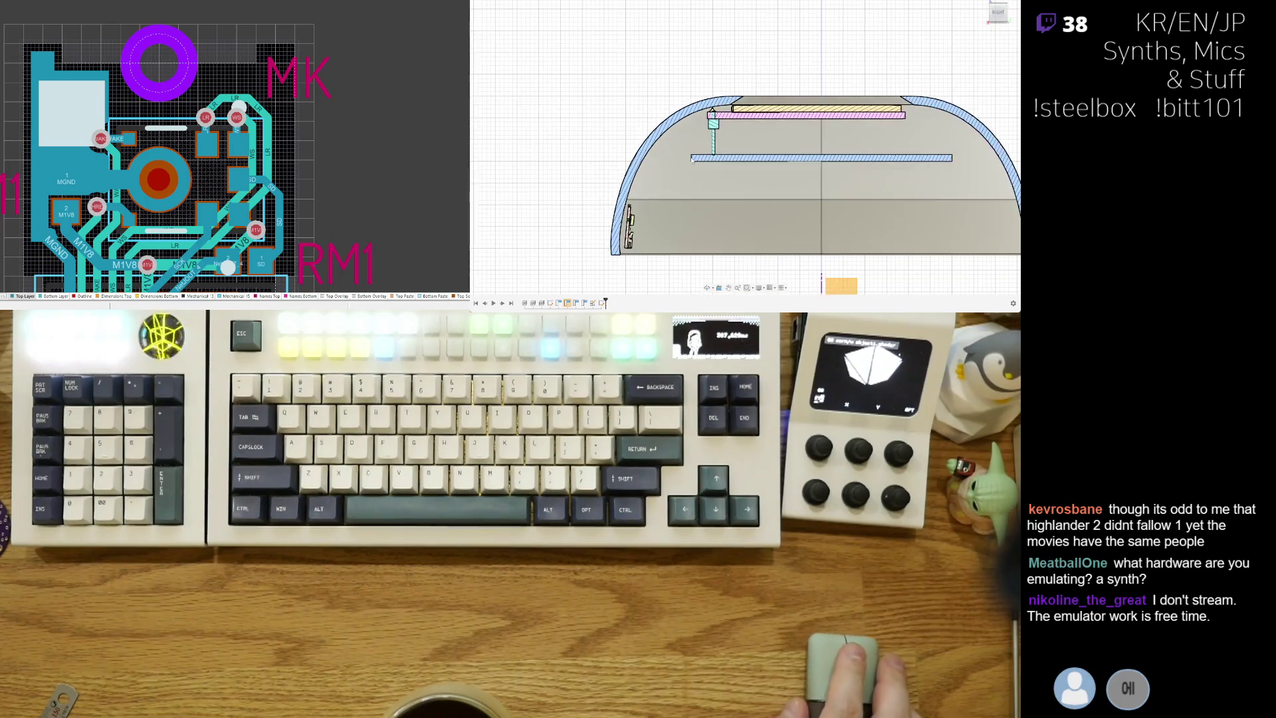
scroll(709, 238, "up", 1)
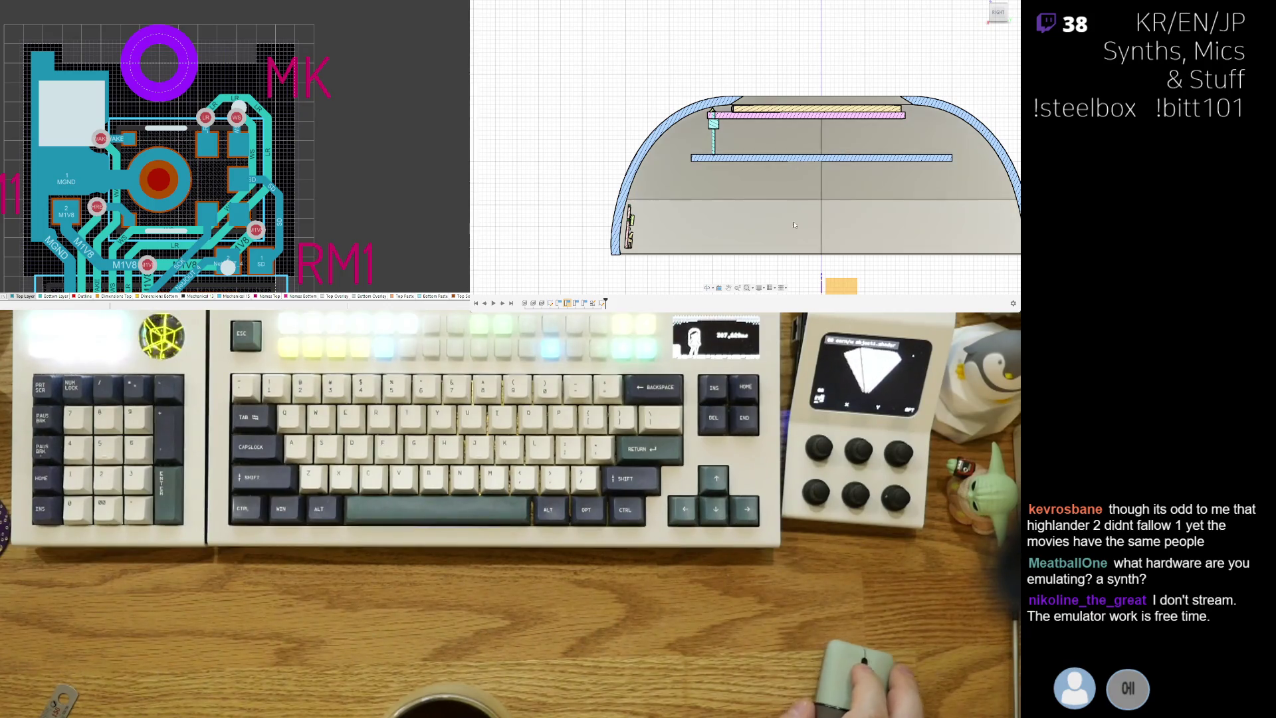
middle_click_drag(708, 237, 837, 249, "shift")
middle_click_drag(783, 126, 806, 105, "shift")
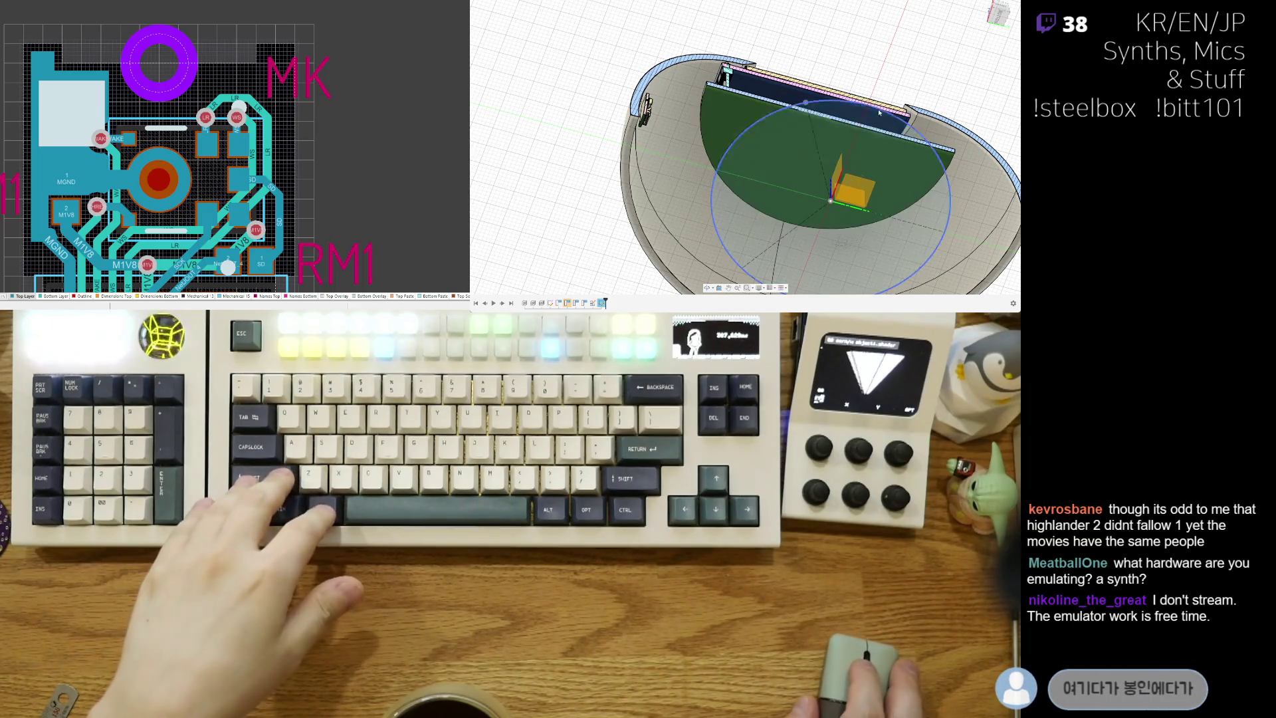
Step: Finish a radial line from the base circle's centre to its rim, then orbit to a low side view
mouse_move(886, 83)
middle_mouse_down("shift")
mouse_move(909, 108)
mouse_move(882, 91)
mouse_move(656, 232)
mouse_move(670, 162)
middle_mouse_up("shift")
scroll(731, 198, "down", 5)
scroll(731, 198, "up", 3)
left_click(655, 176)
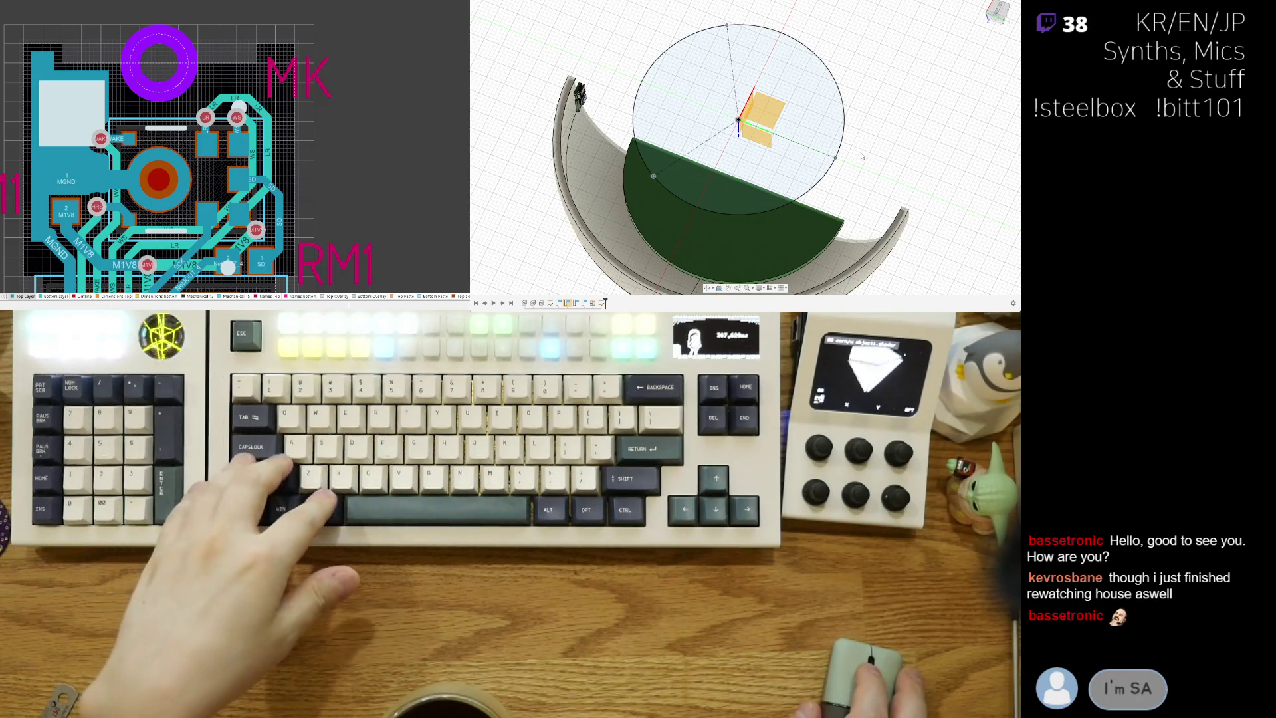
middle_click_drag(862, 156, 836, 86, "shift")
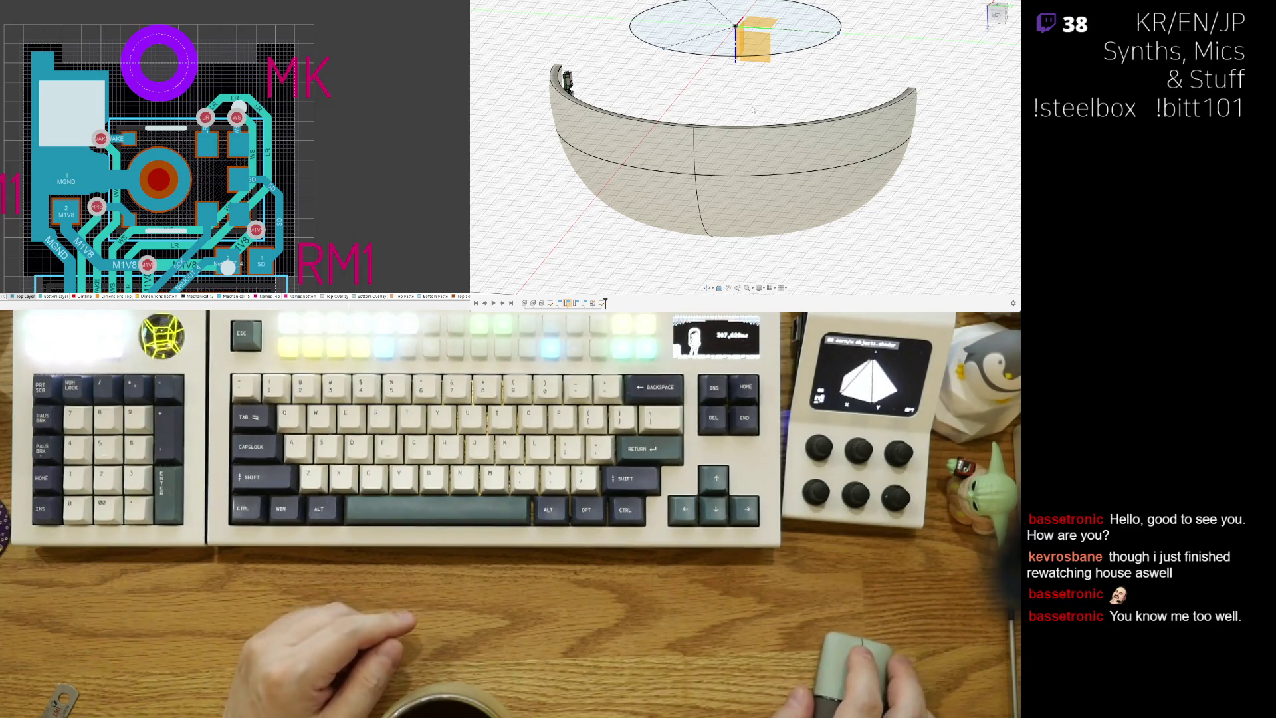
Step: Zoom out and orbit to look straight down on the bowl and its radial-lined base circle
scroll(753, 111, "down", 2)
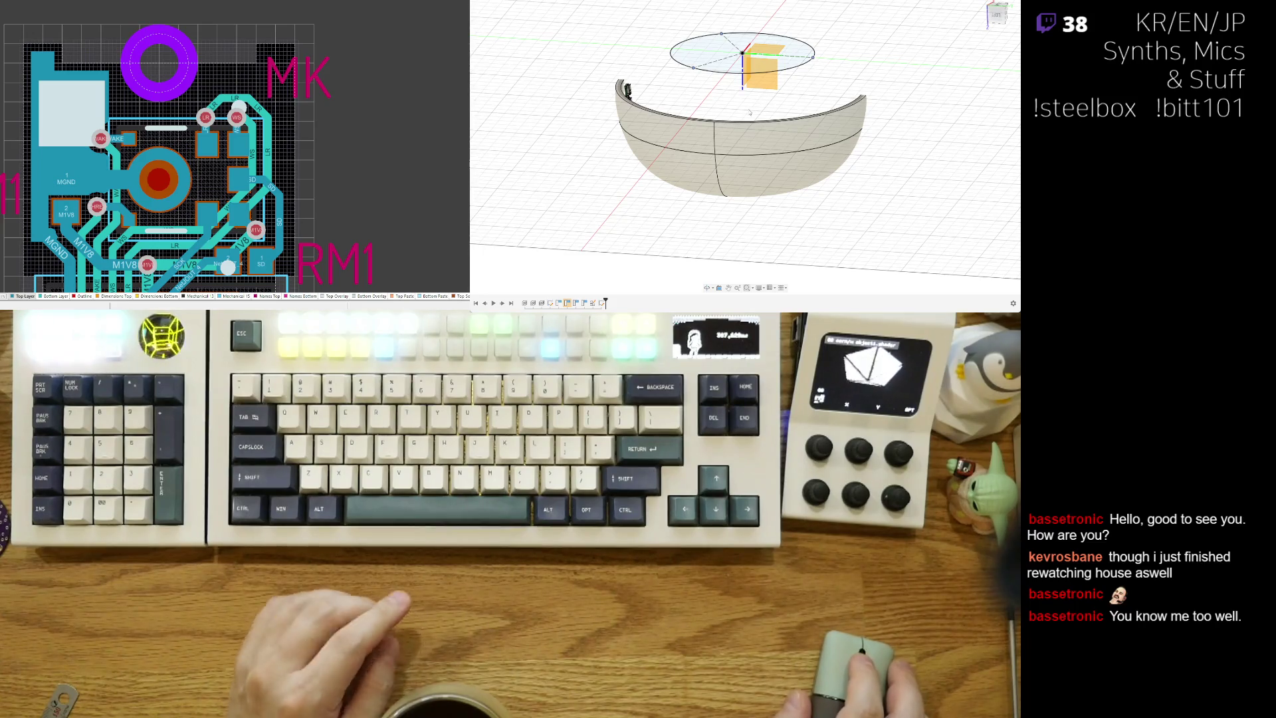
mouse_move(762, 109)
middle_mouse_down("shift")
mouse_move(725, 122)
mouse_move(718, 106)
middle_mouse_up("shift")
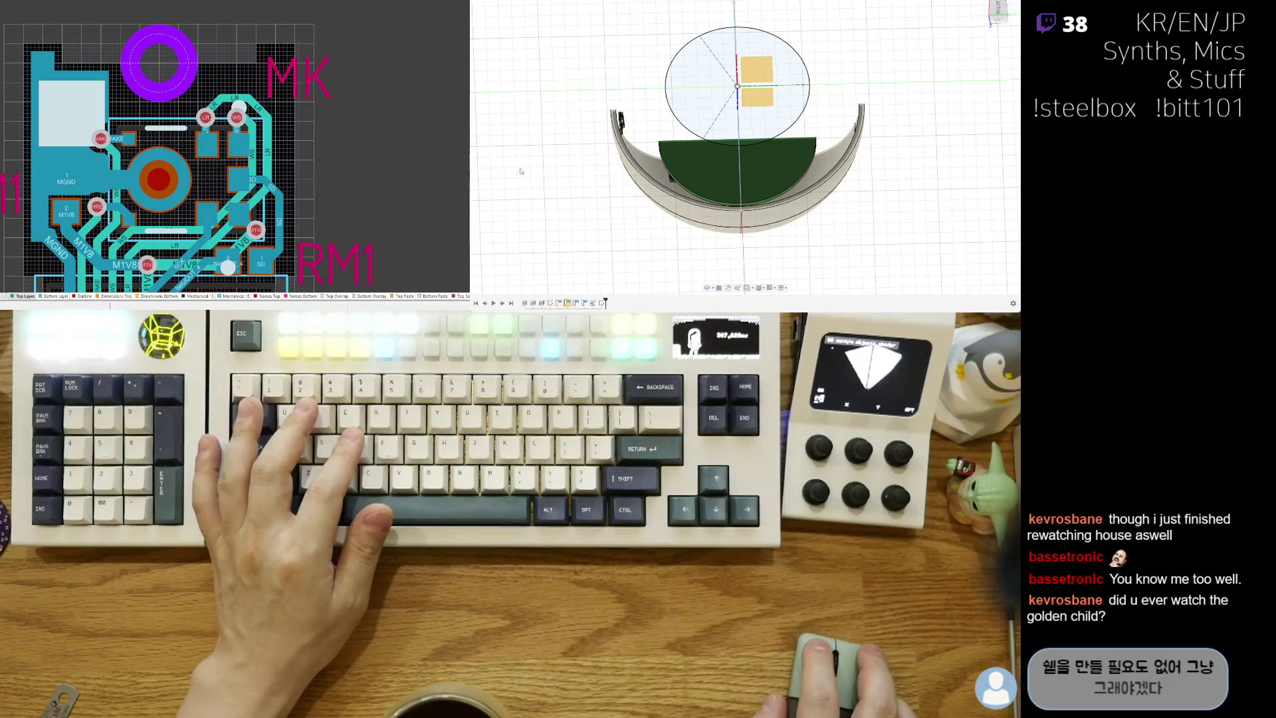
left_click(597, 67)
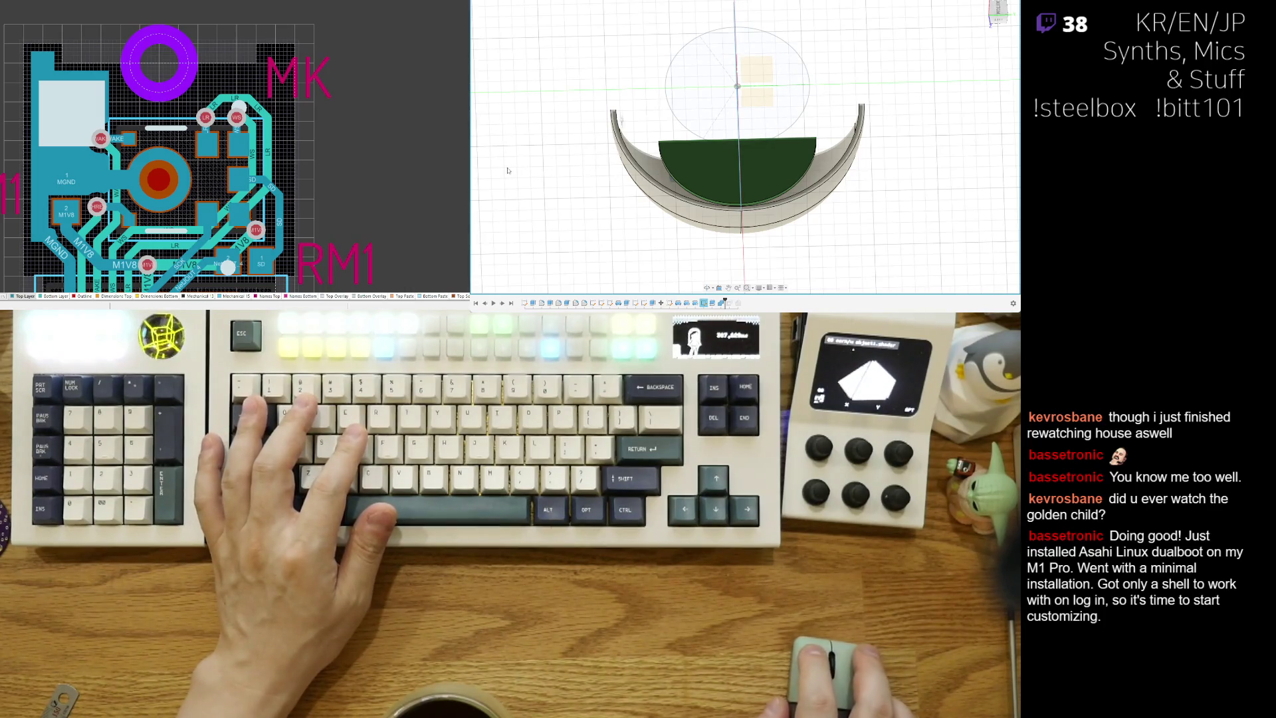
scroll(635, 132, "down", 2)
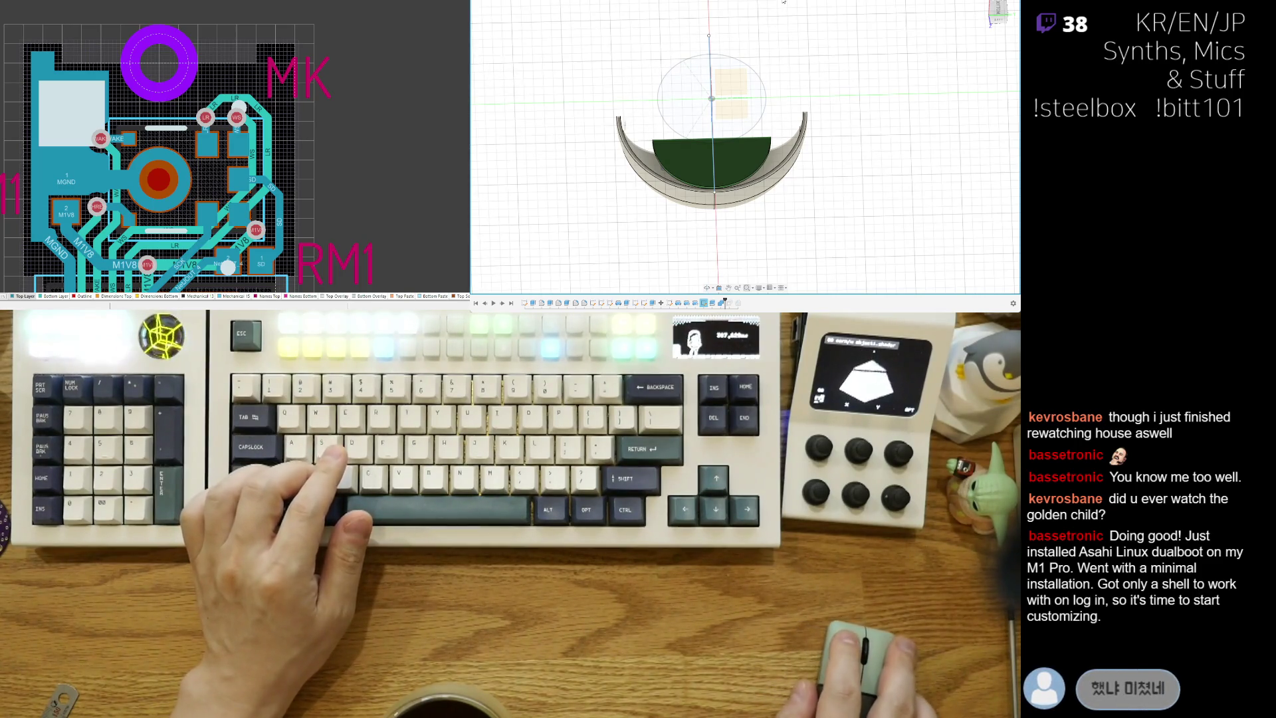
double_click(658, 93)
key("ctrl+z")
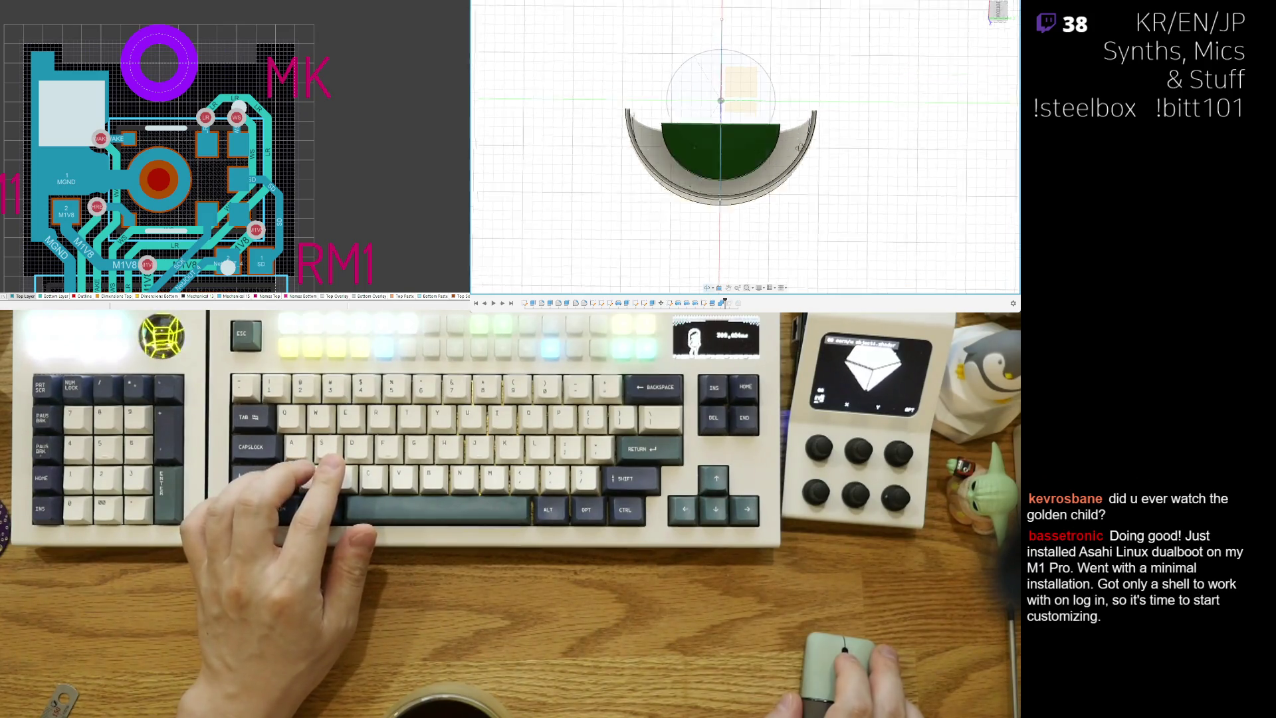
middle_click_drag(720, 133, 731, 223, "shift")
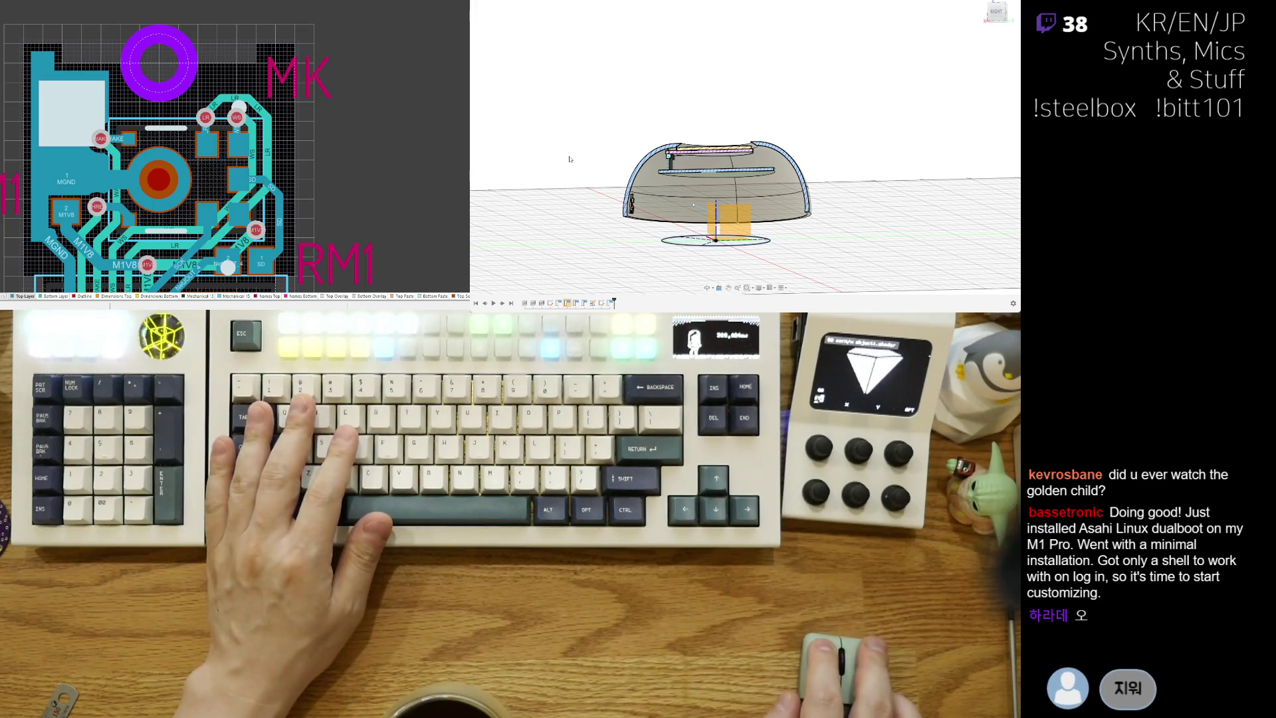
Step: Undo the sketch disc under the dome, then orbit to a near top-down view of the green board
key("ctrl+z")
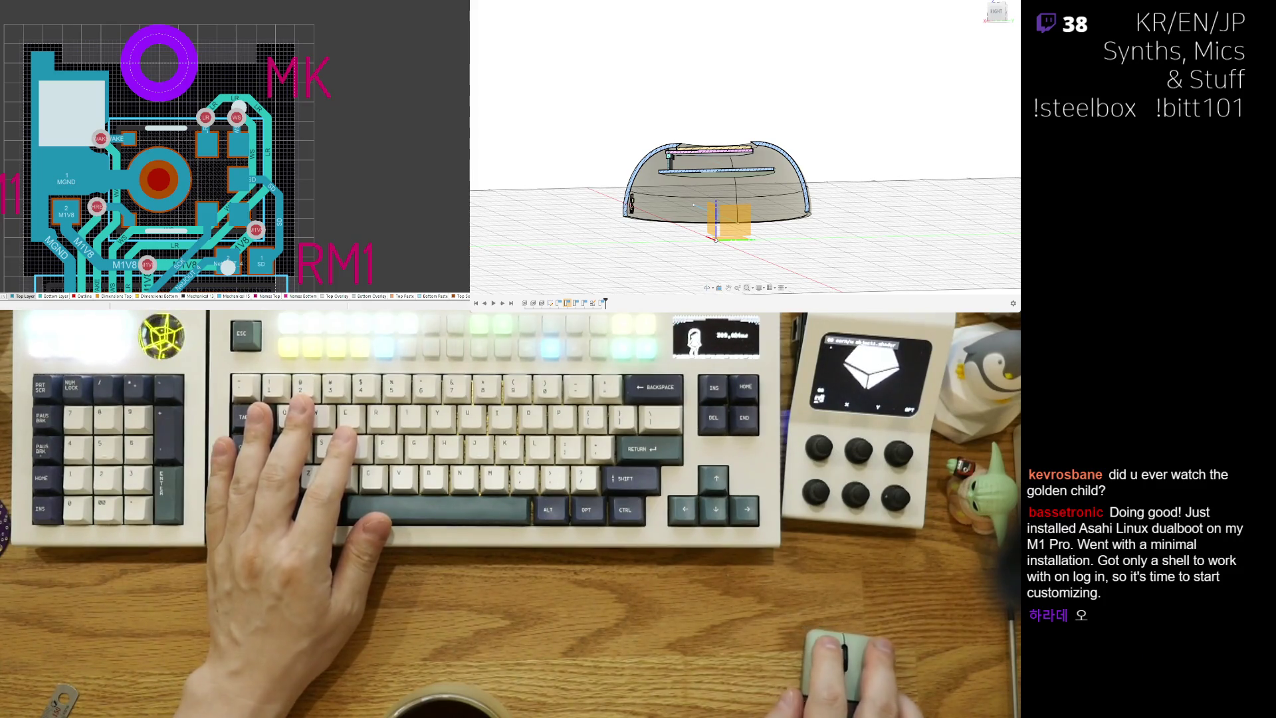
middle_click_drag(665, 173, 495, 142, "shift")
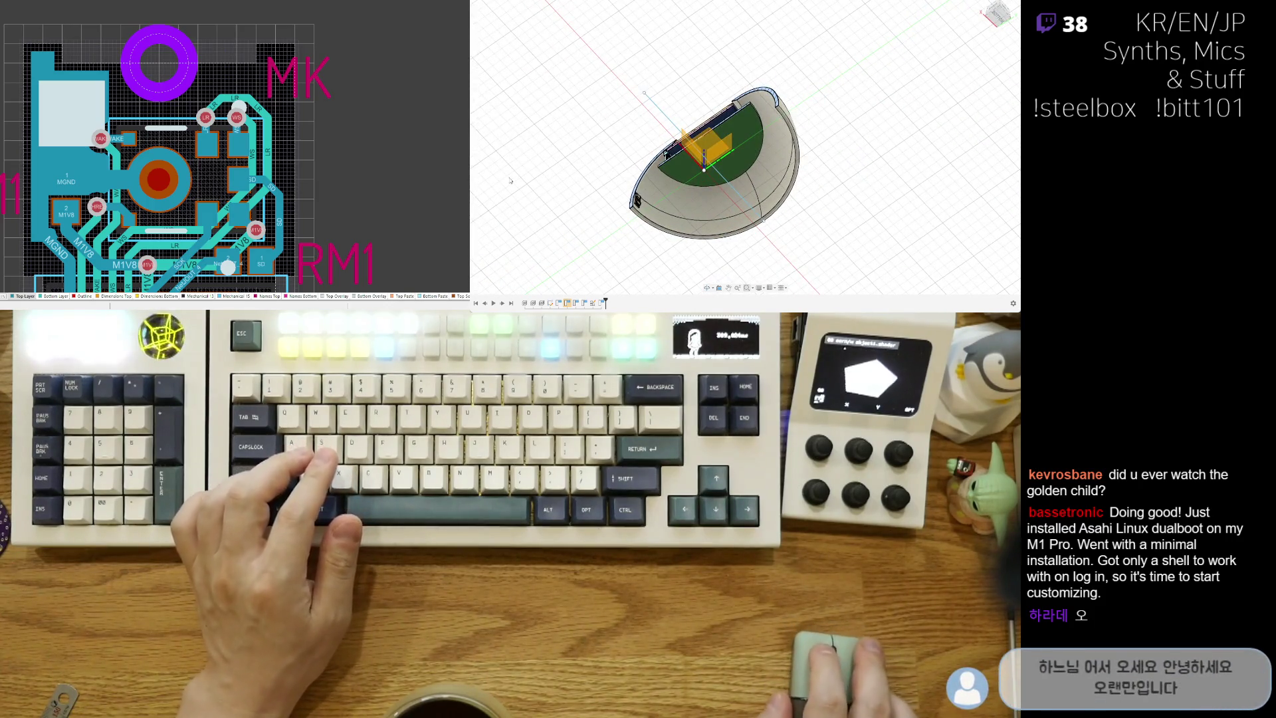
middle_click_drag(560, 232, 597, 115, "shift")
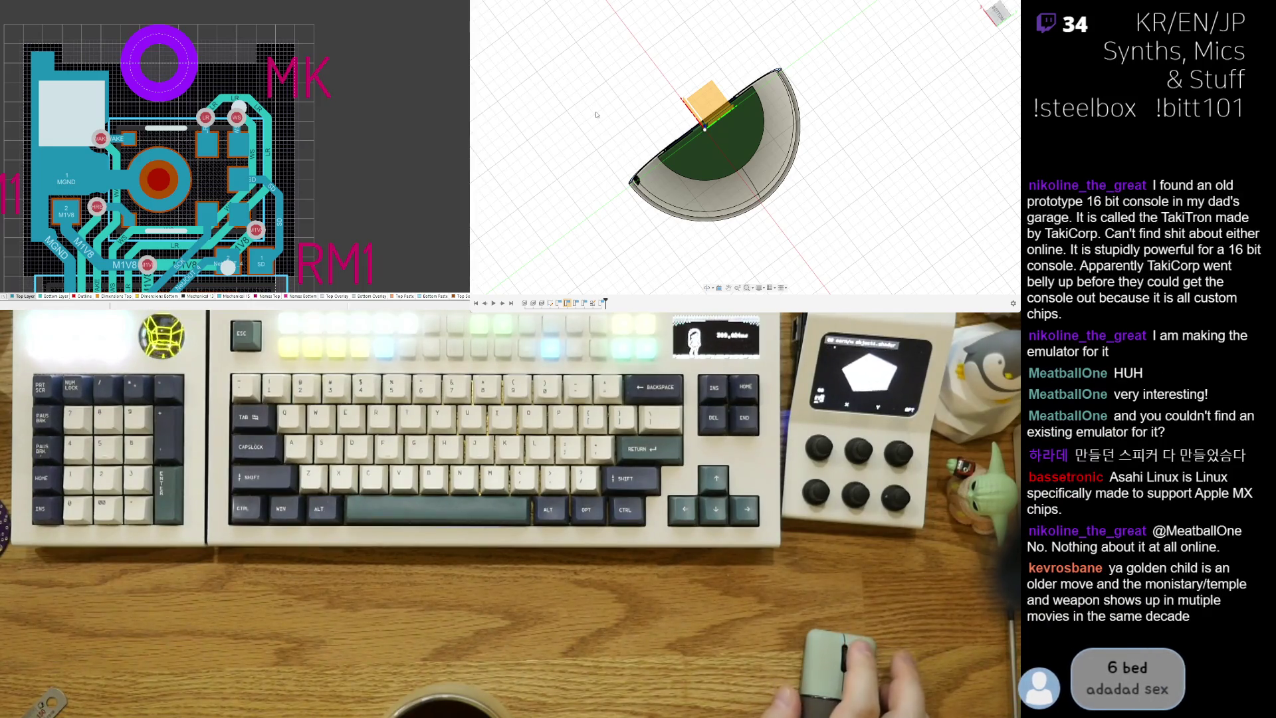
scroll(611, 116, "up", 2)
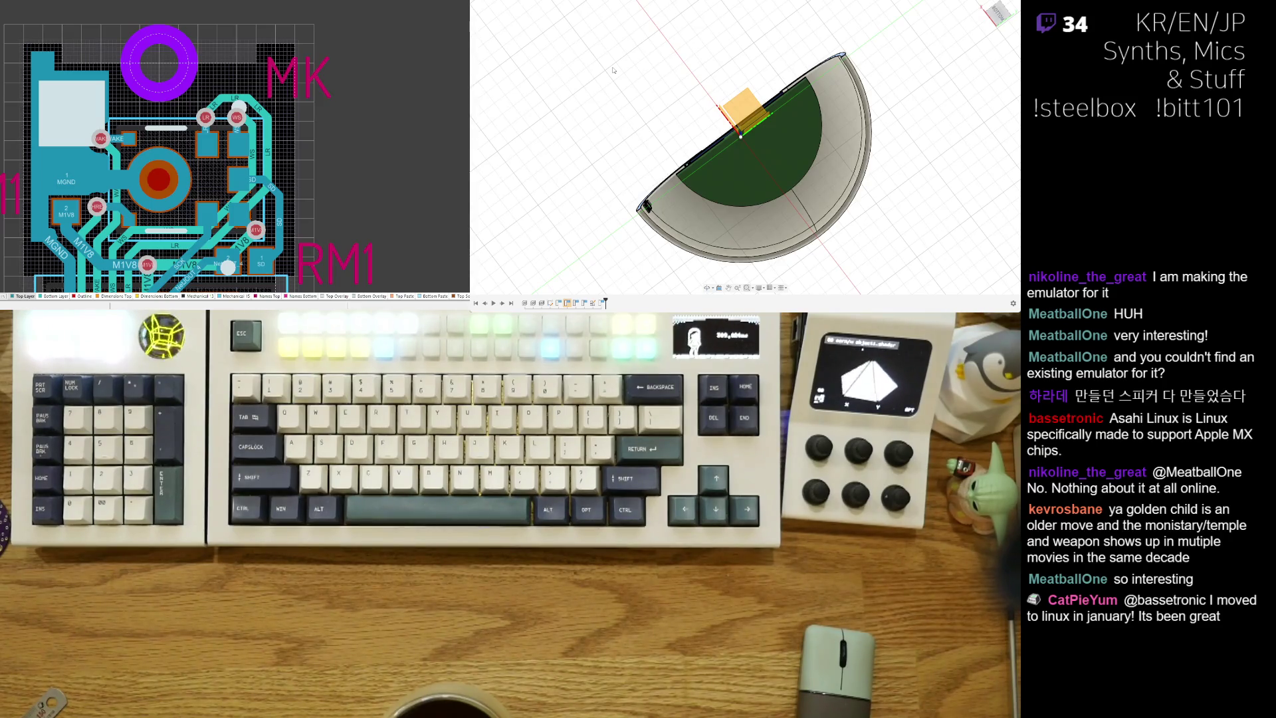
middle_click_drag(629, 79, 651, 133, "shift")
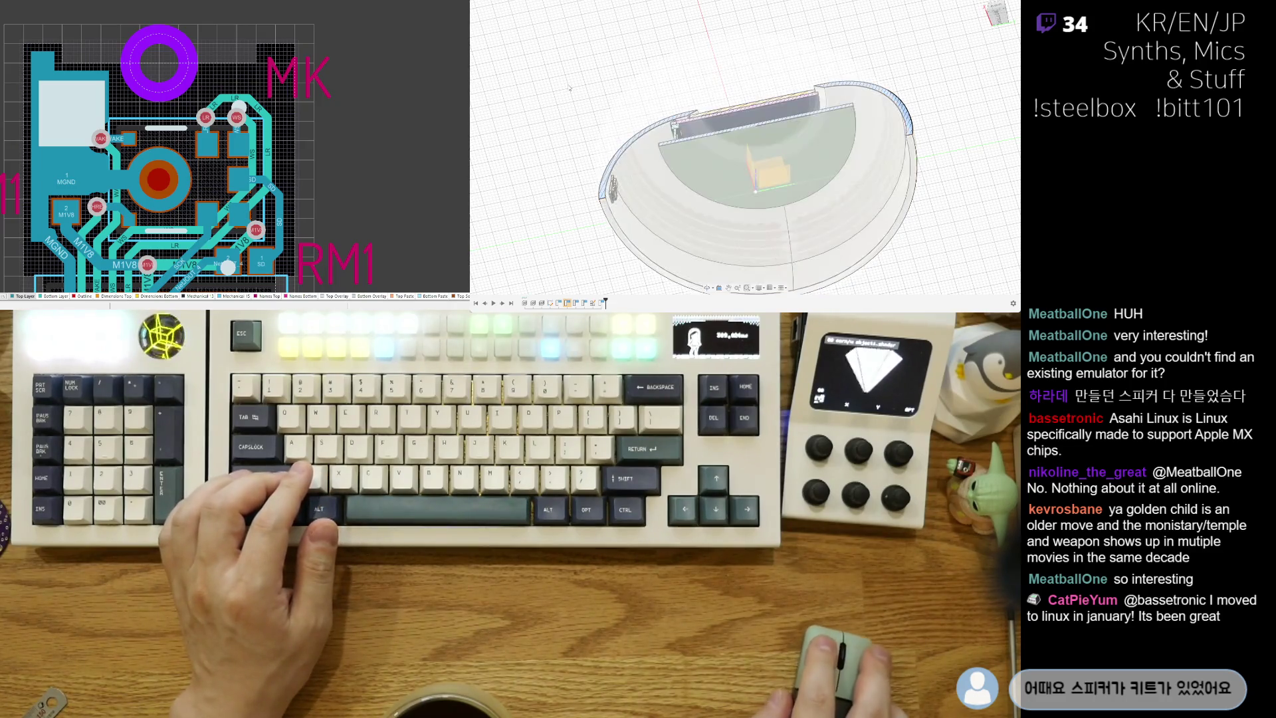
middle_click_drag(663, 254, 674, 325, "shift")
Step: View the underside from BOTTOM rolled 90°, then place a Center Diameter Circle's centre at the origin
left_click(996, 14)
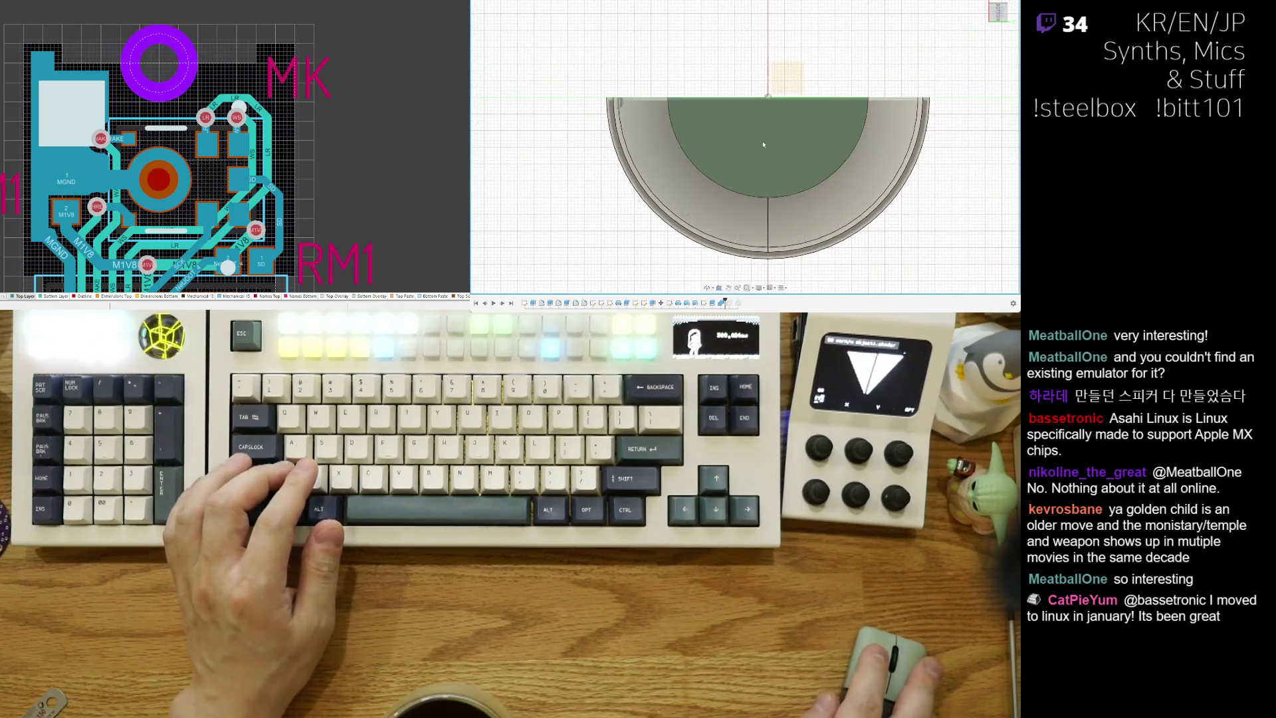
left_click(1012, 4)
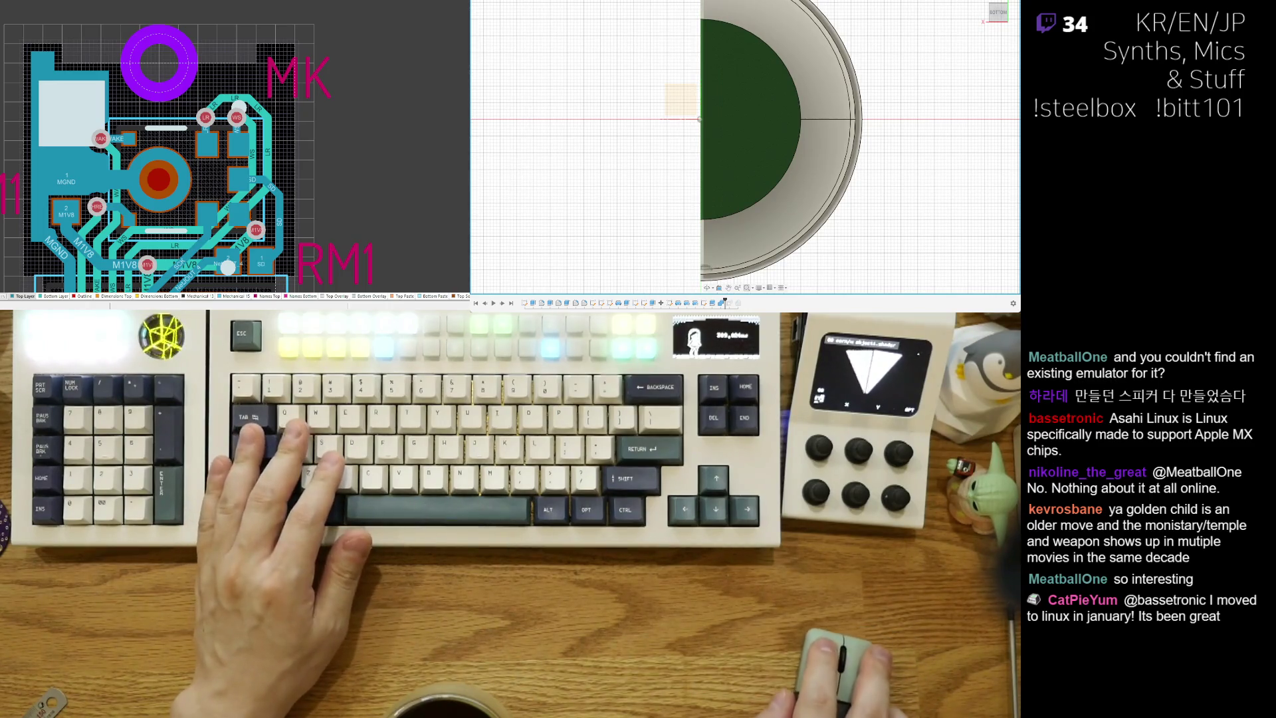
mouse_move(631, 191)
middle_mouse_down()
mouse_move(676, 213)
mouse_move(650, 213)
middle_mouse_up()
middle_click_drag(671, 196, 664, 174)
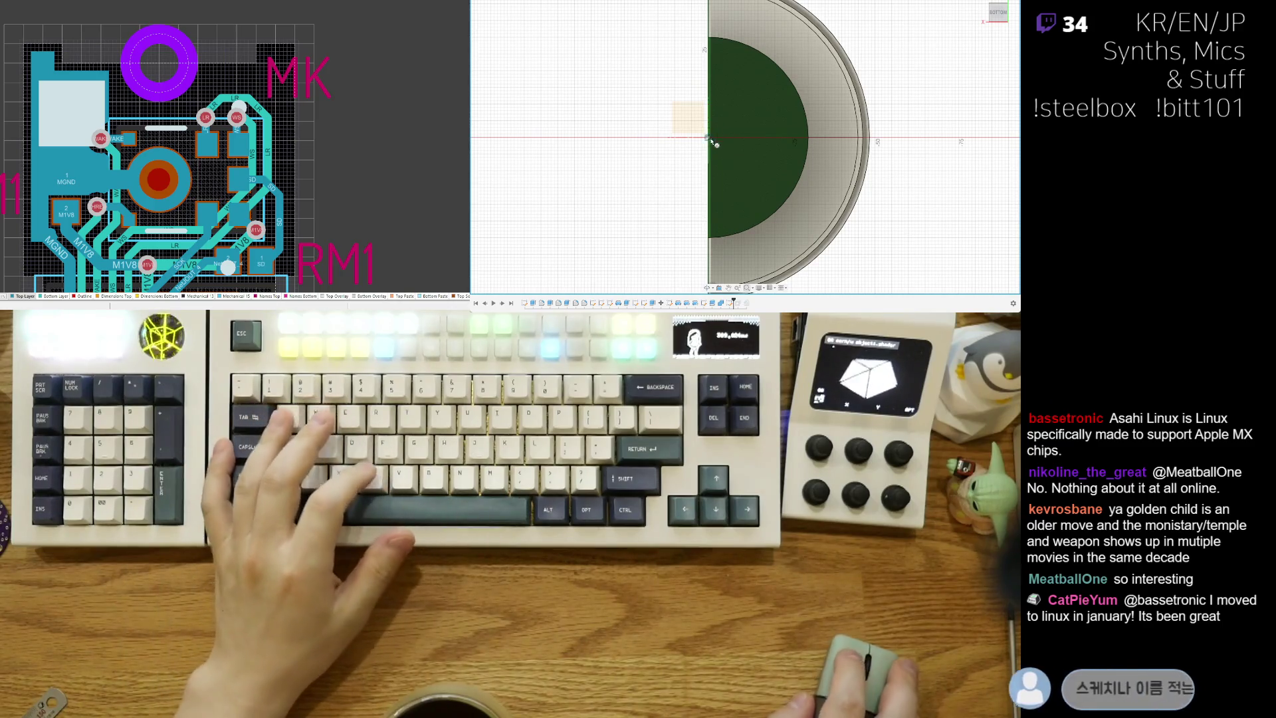
left_click(709, 137)
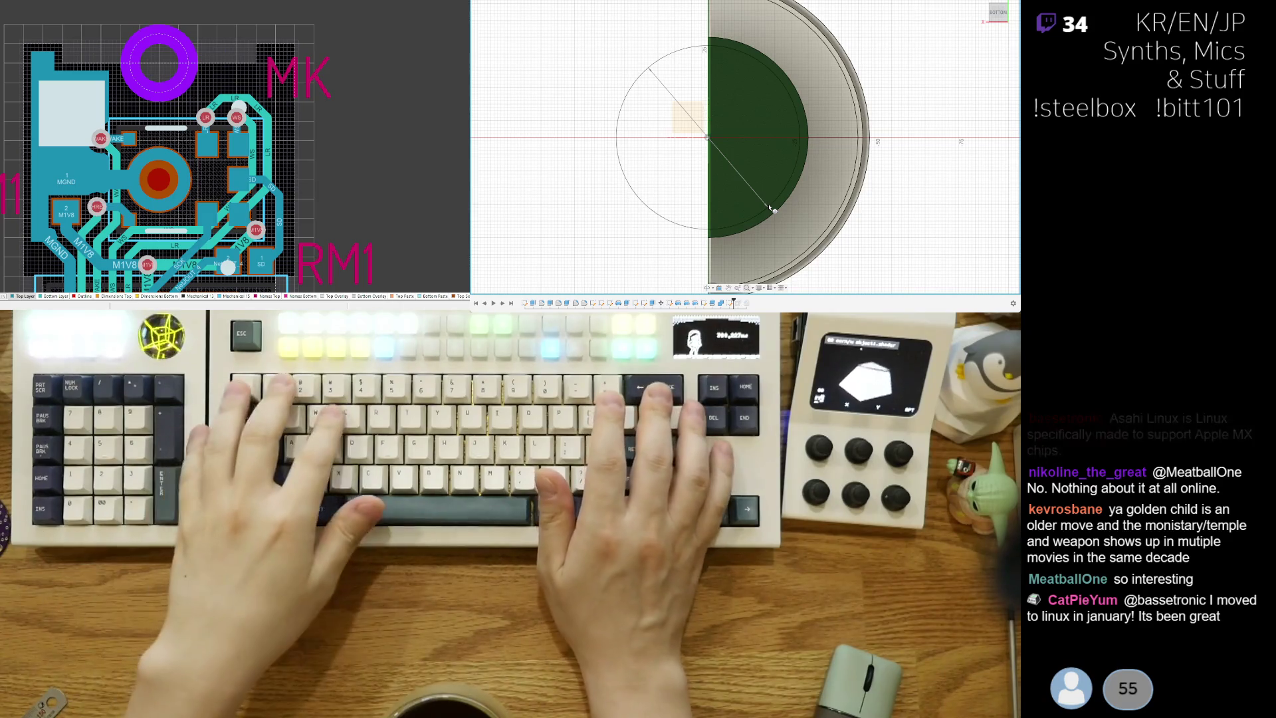
Step: Draw a circle of diameter 502 centred on the origin and select its profile to inspect it
type("50")
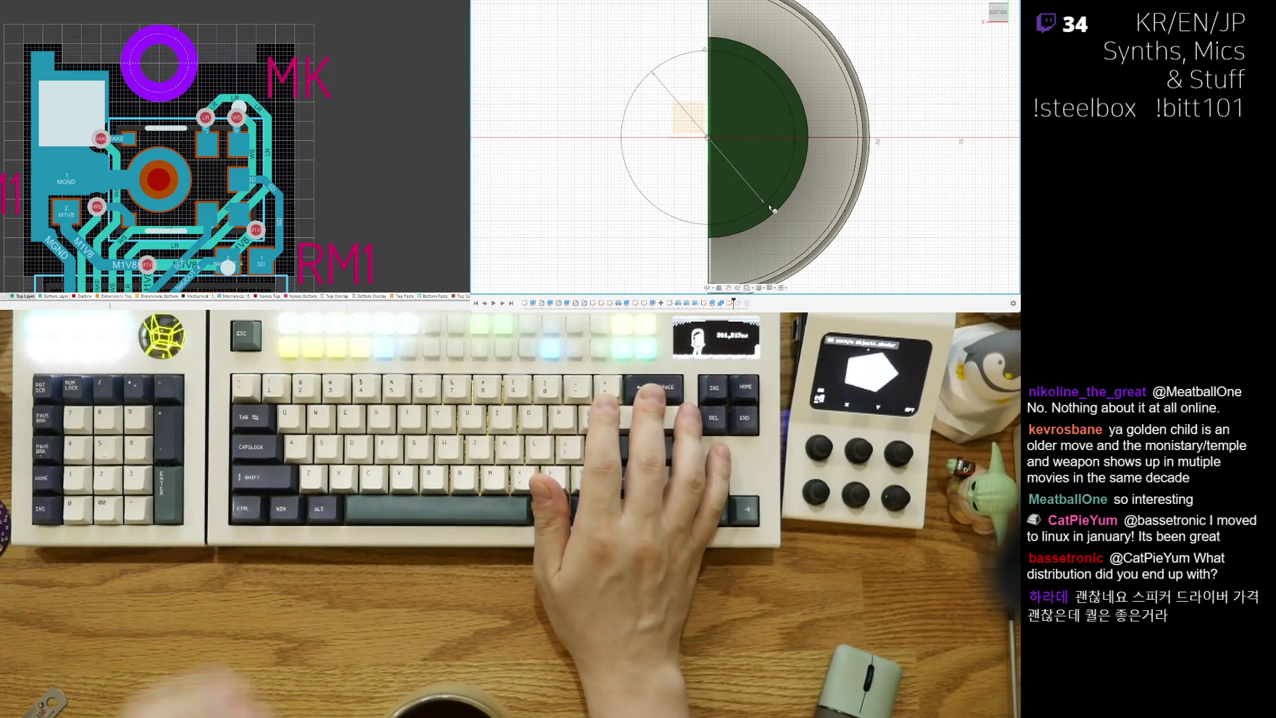
type("2")
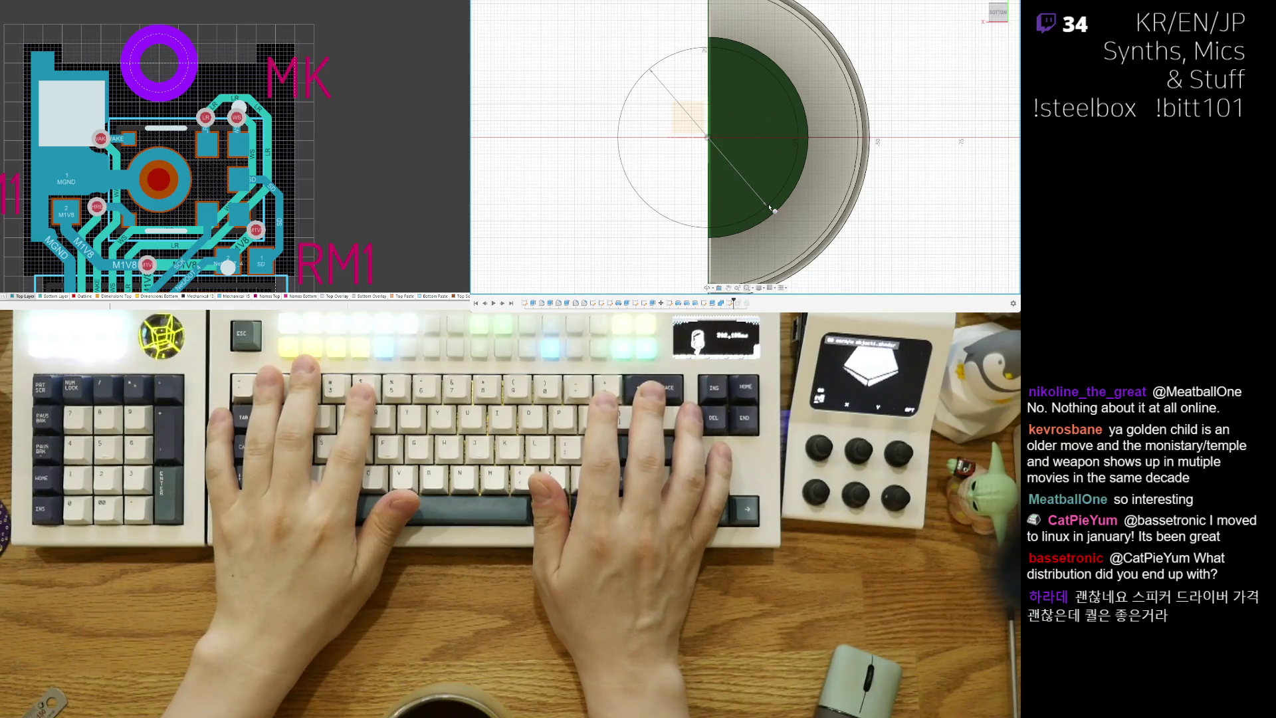
key("Return")
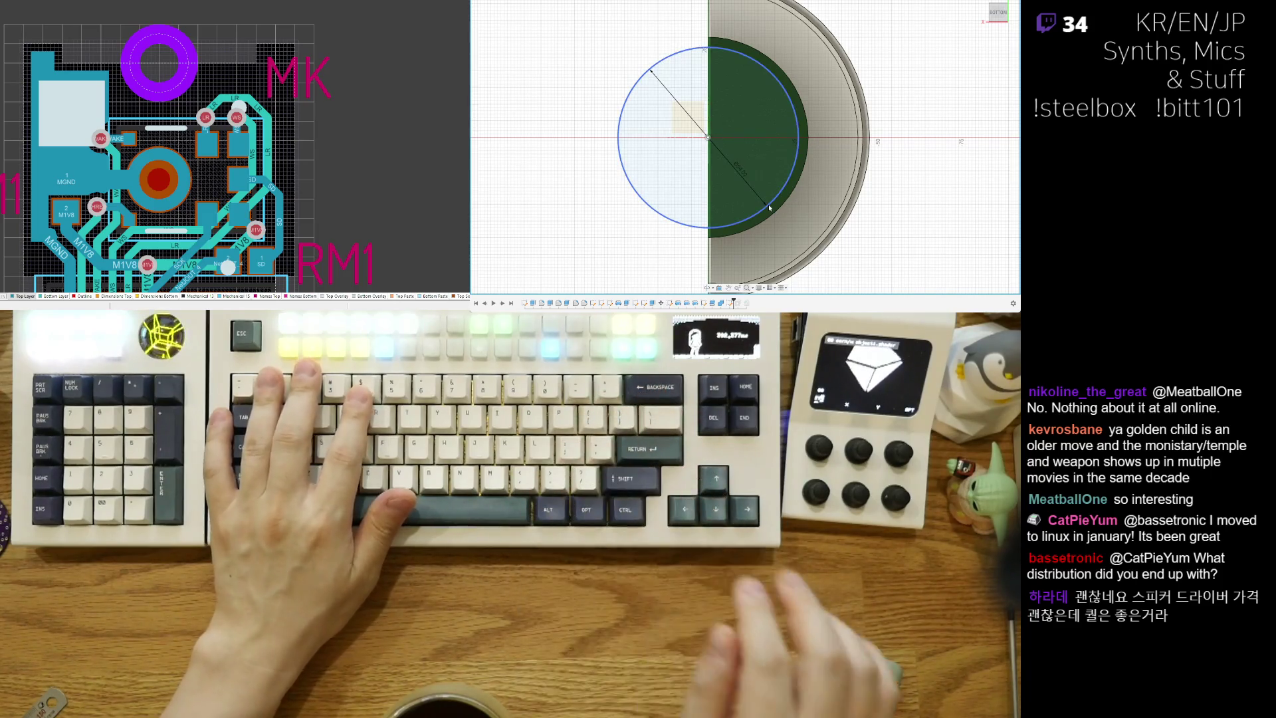
key("Escape")
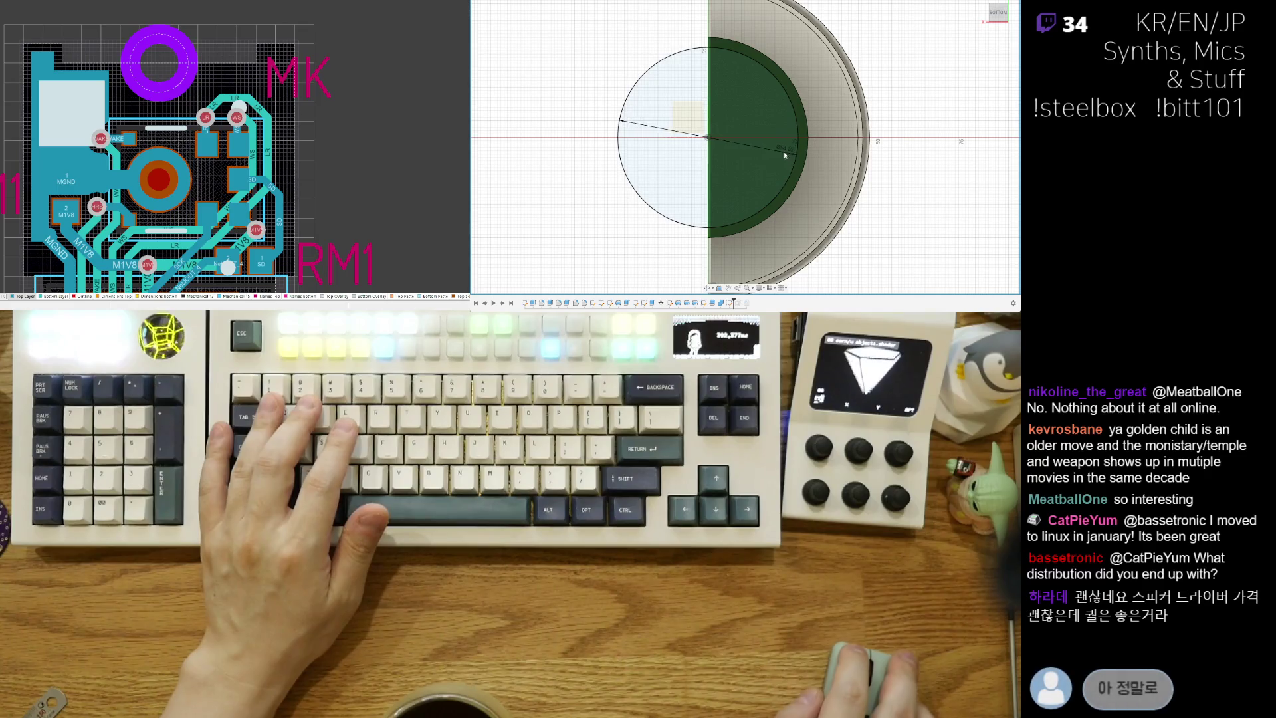
left_click(781, 147)
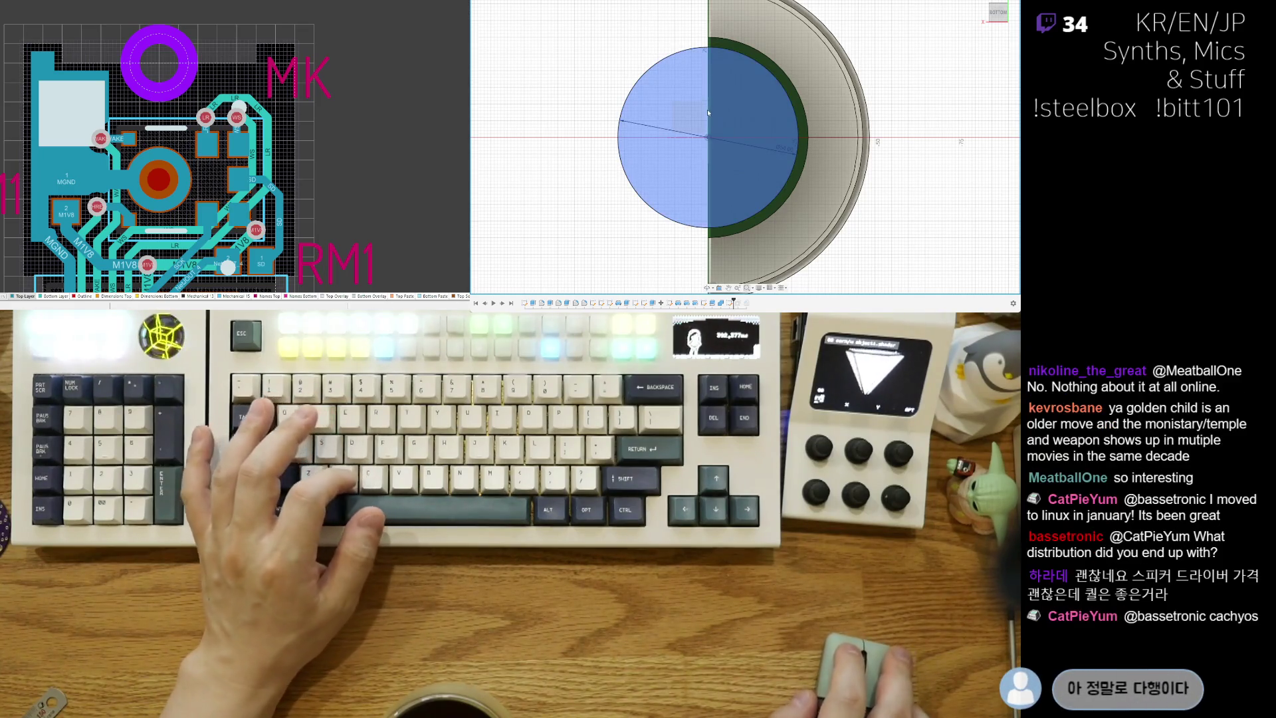
scroll(730, 111, "up", 2)
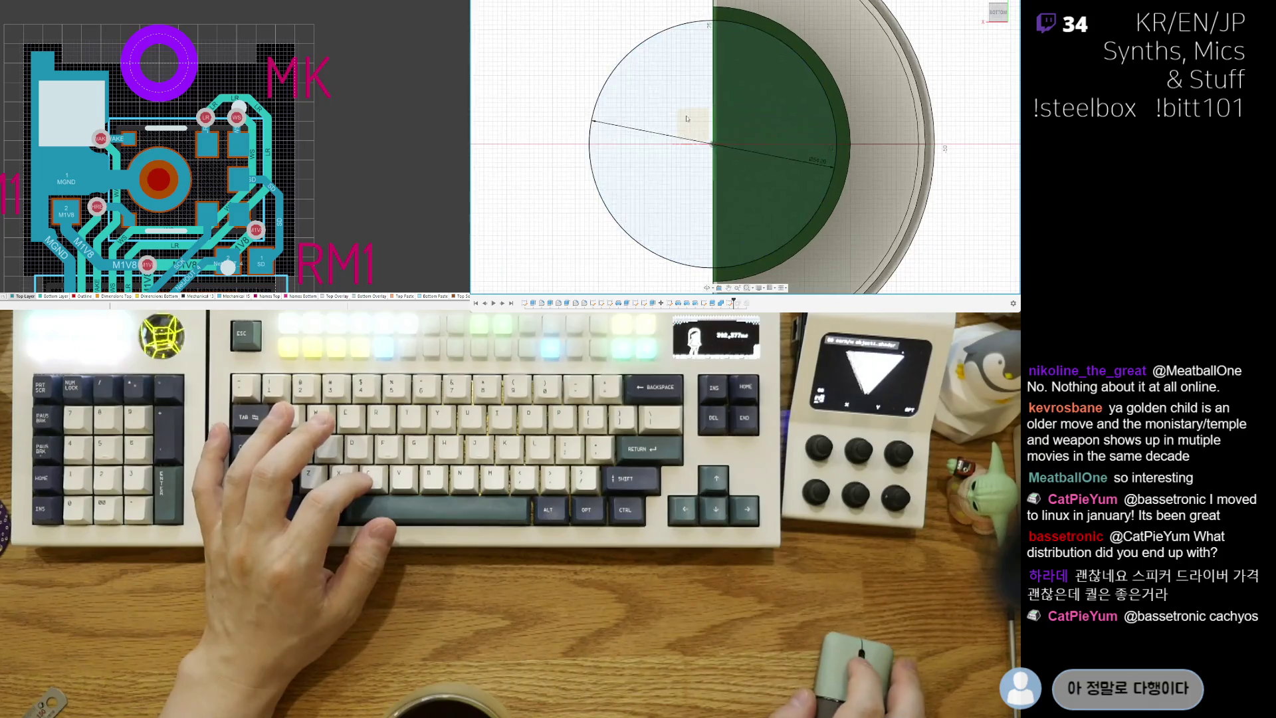
scroll(612, 56, "down", 2)
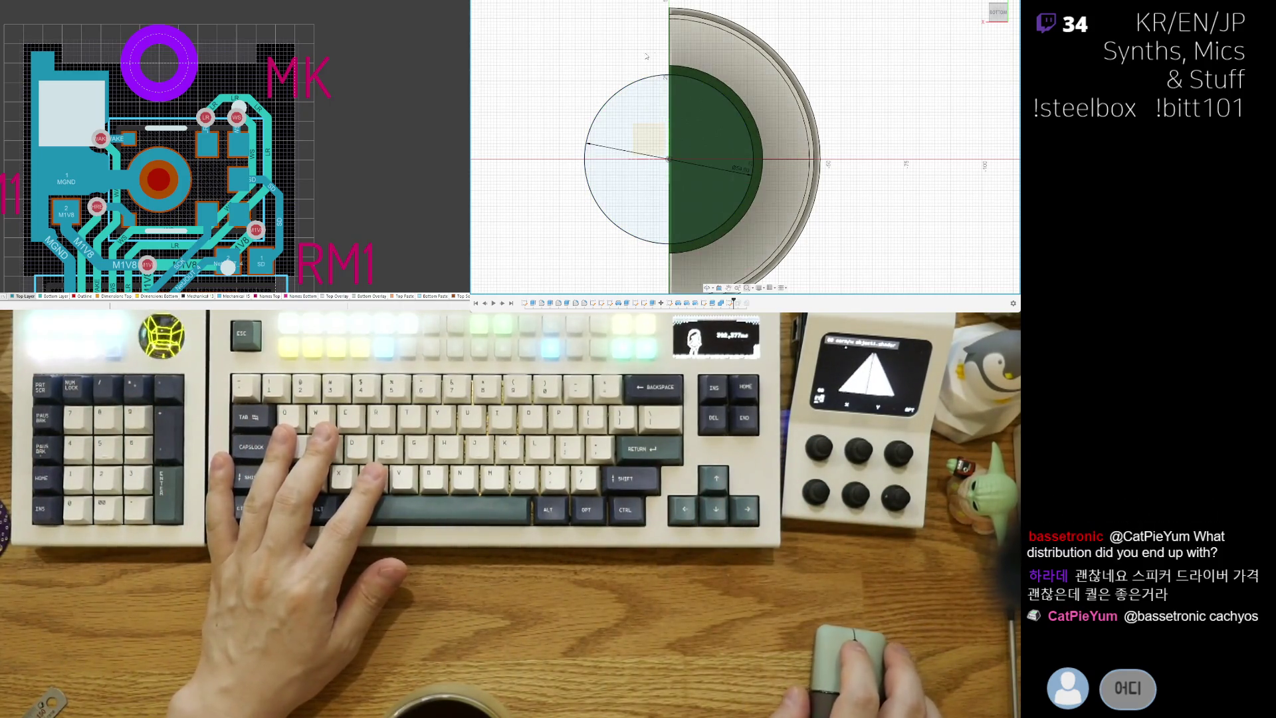
scroll(623, 81, "up", 2)
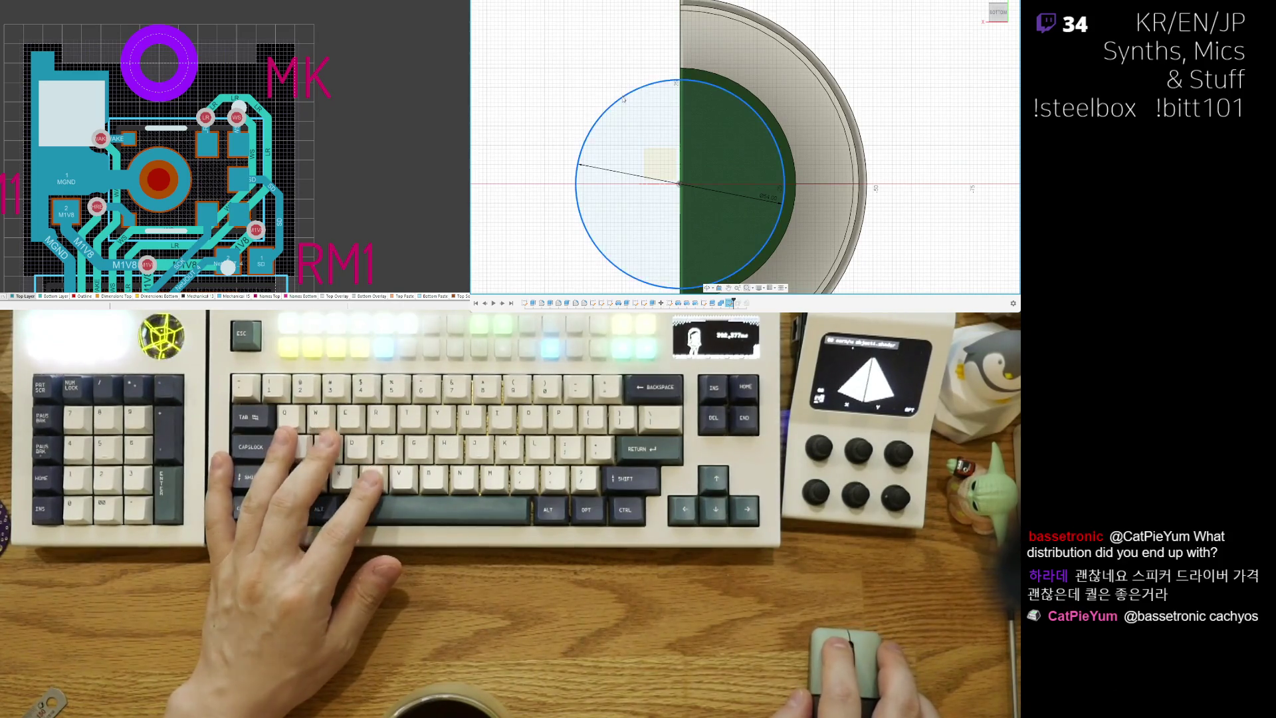
key("x")
left_click(660, 71)
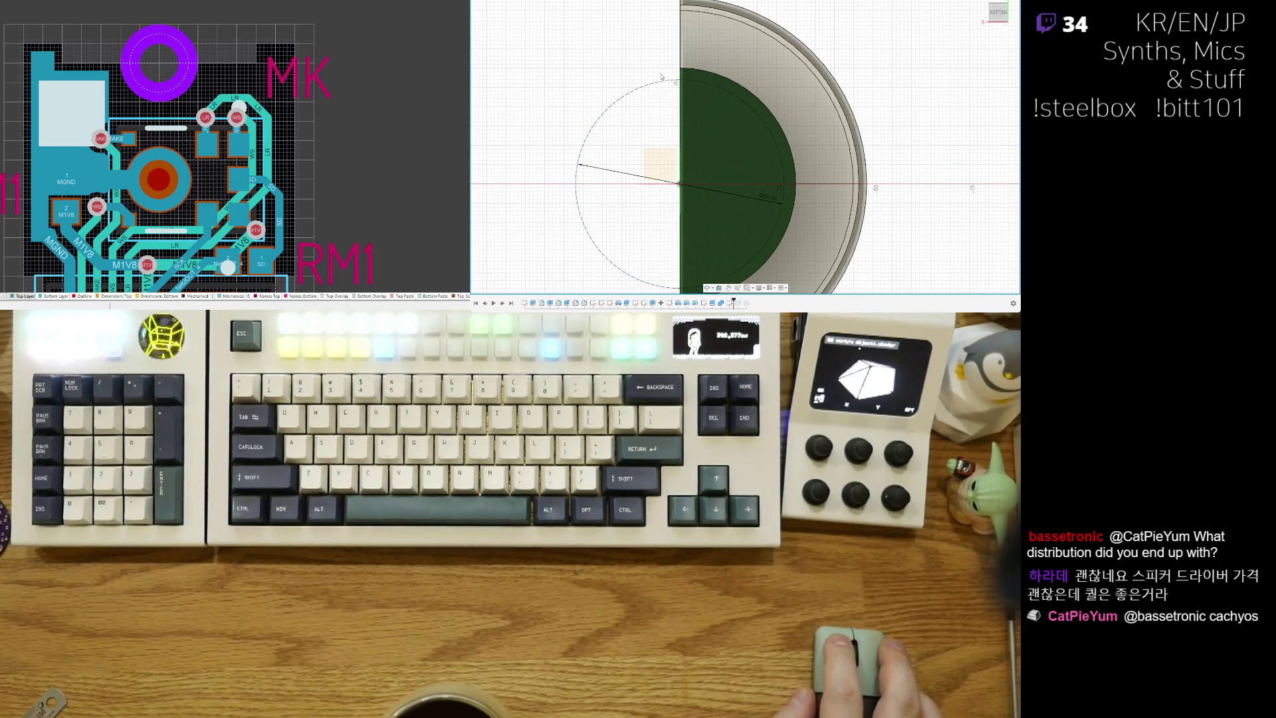
key("c")
left_click(680, 183)
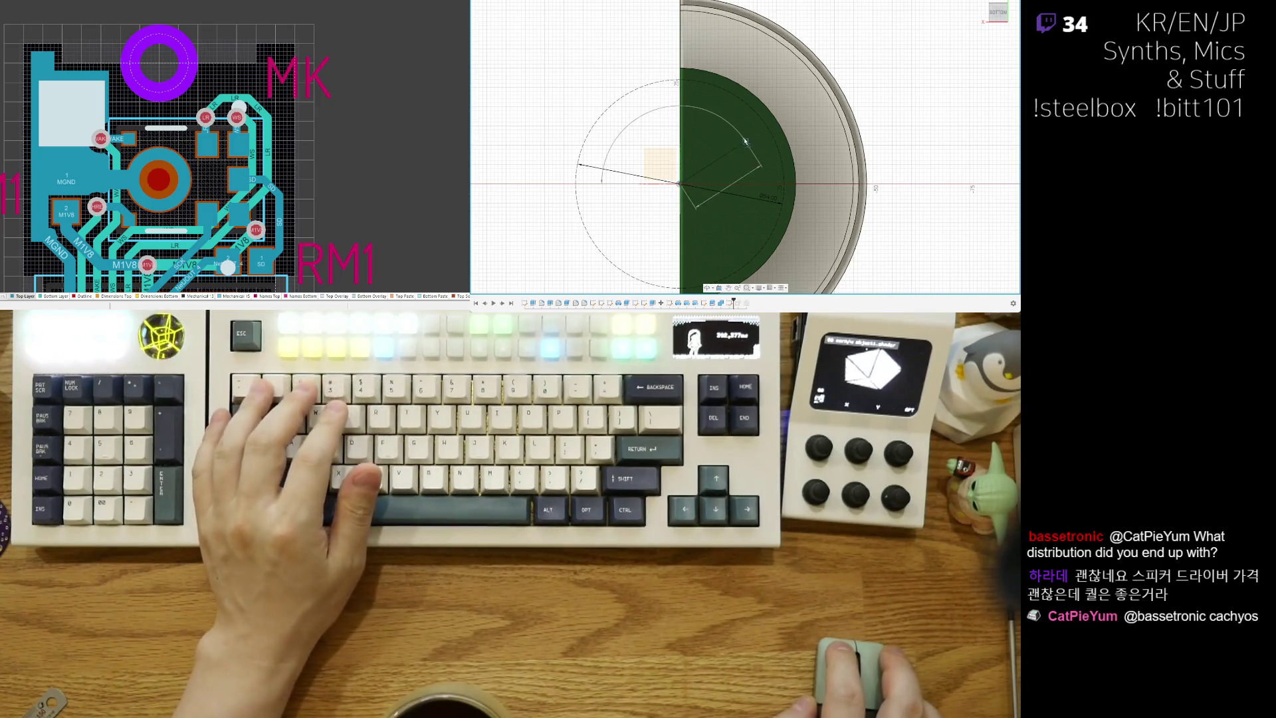
key("Return")
left_click(680, 182)
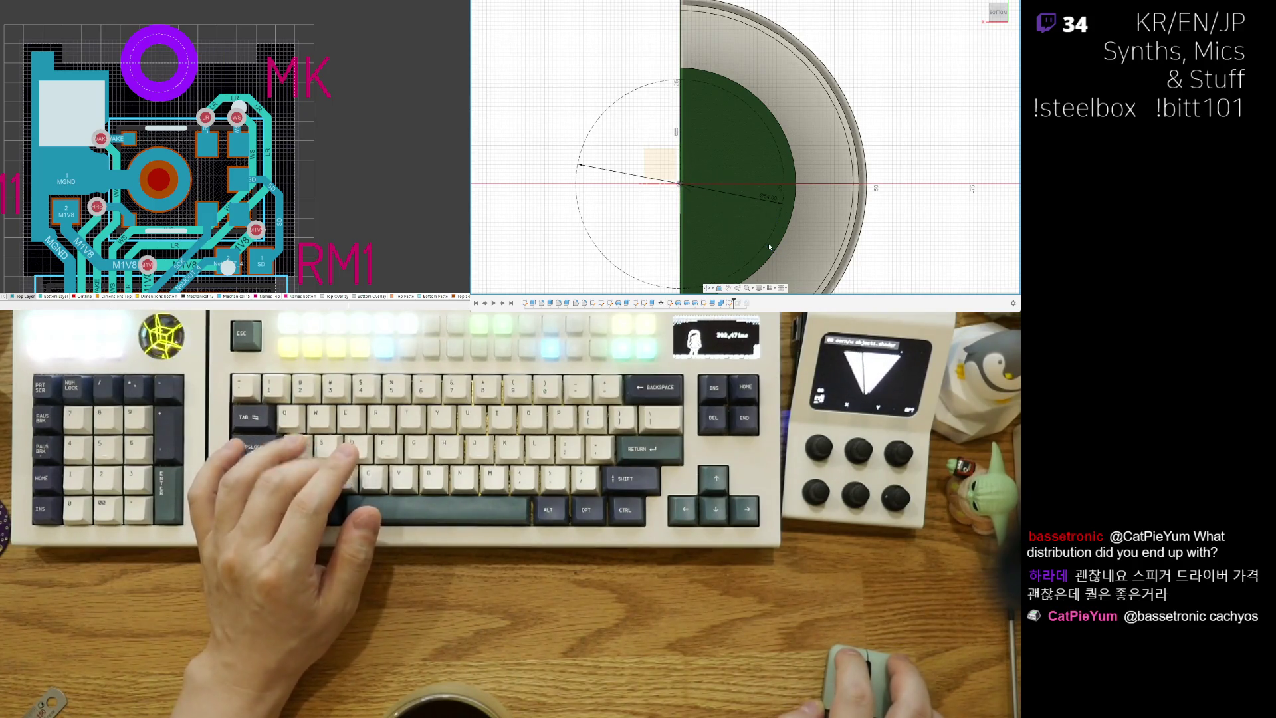
left_click(680, 184)
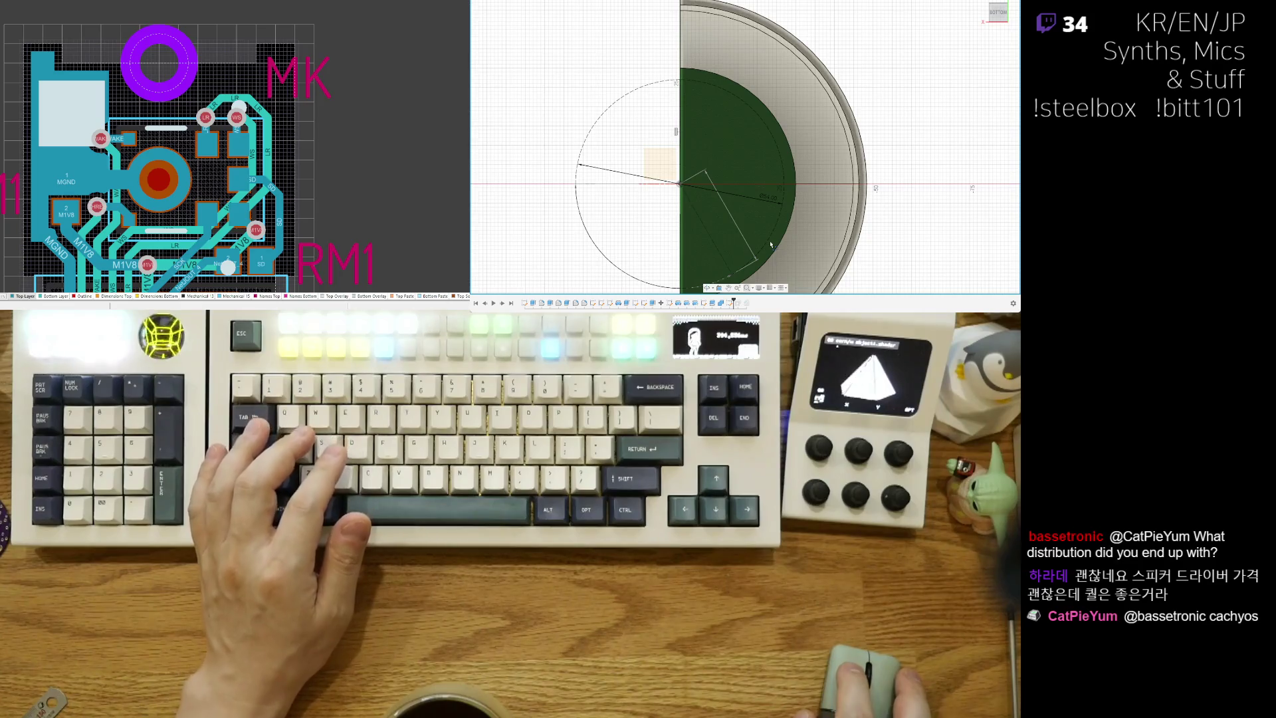
left_click(683, 188)
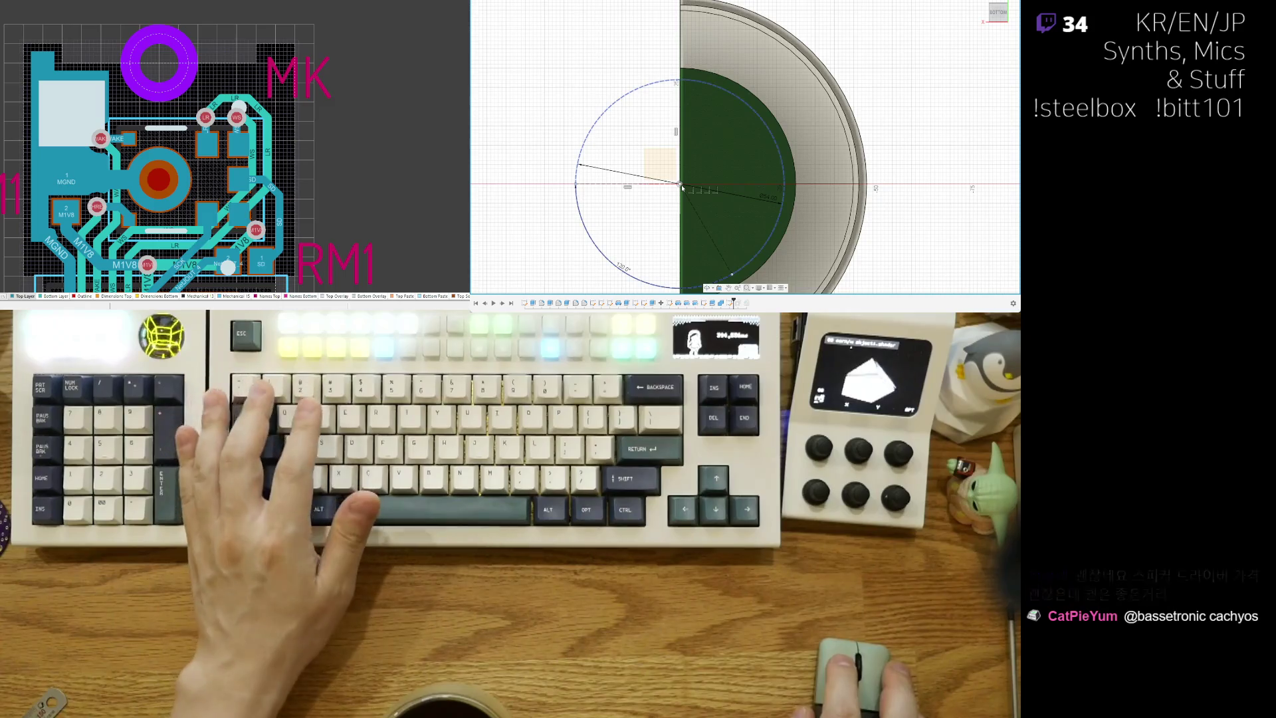
key("d")
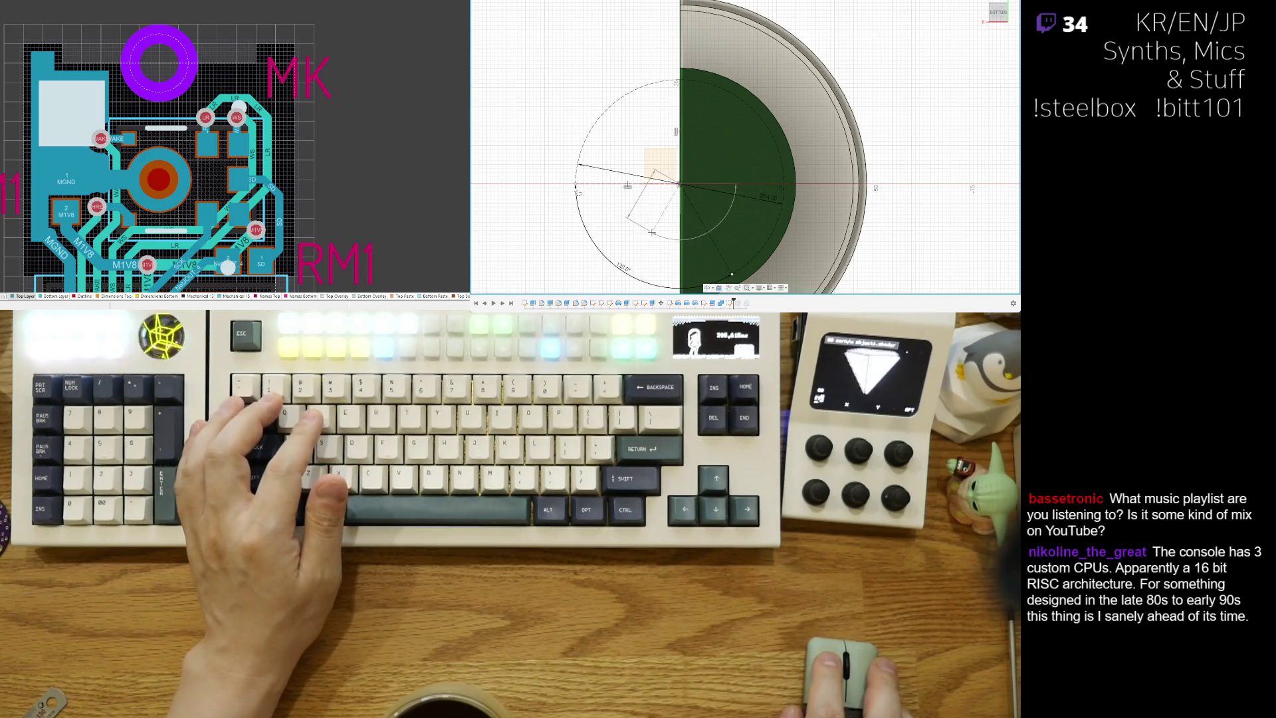
key("Escape")
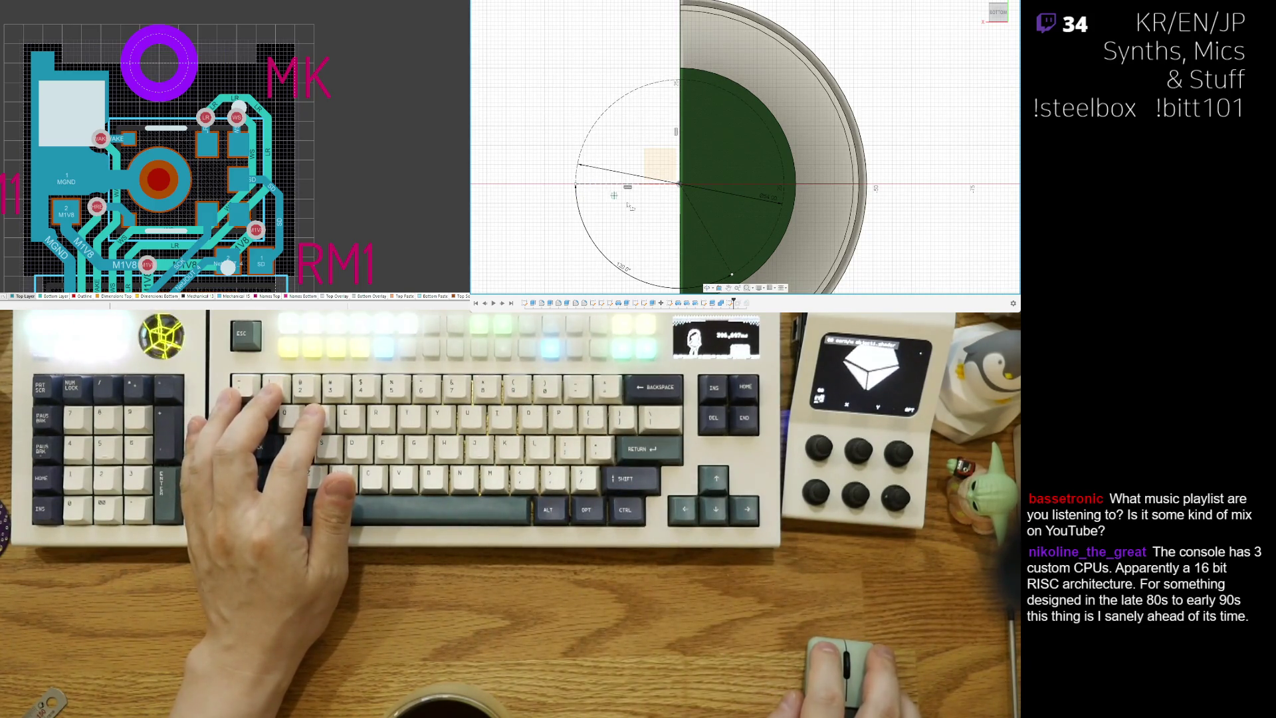
scroll(630, 207, "down", 2)
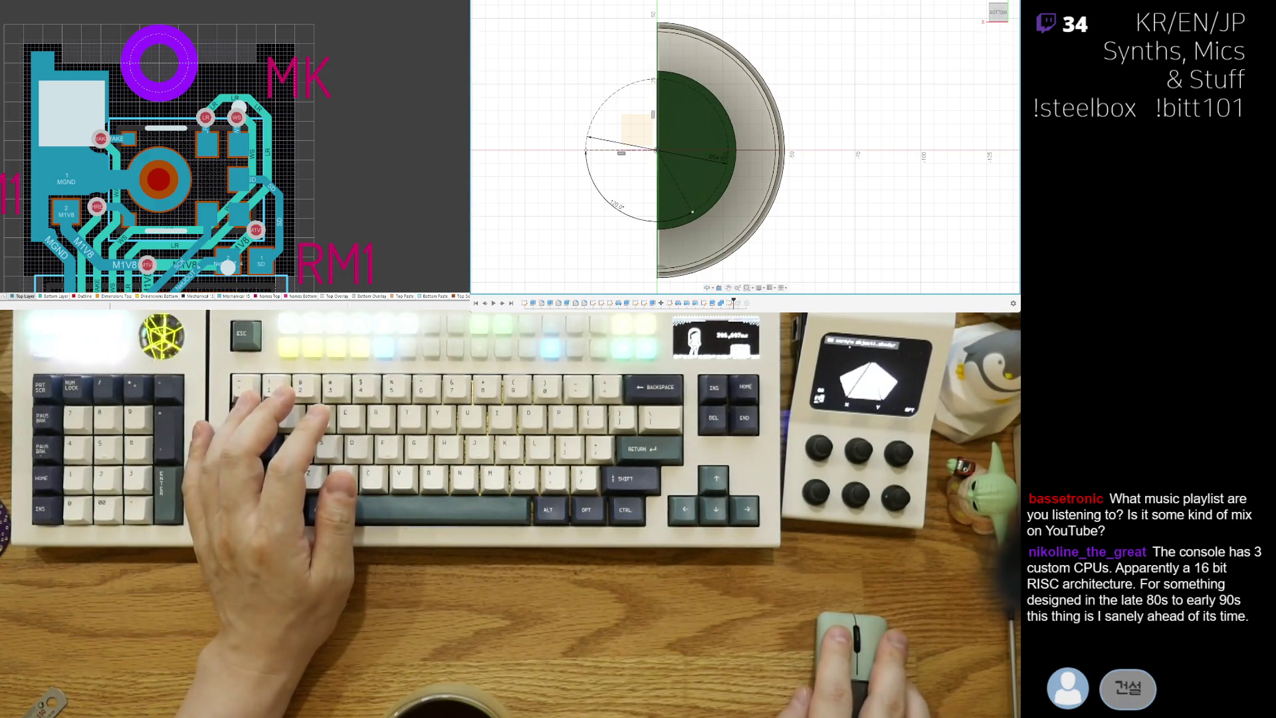
Step: Start an angle dimension between the vertical and diagonal lines, then cancel it
scroll(772, 113, "up", 3)
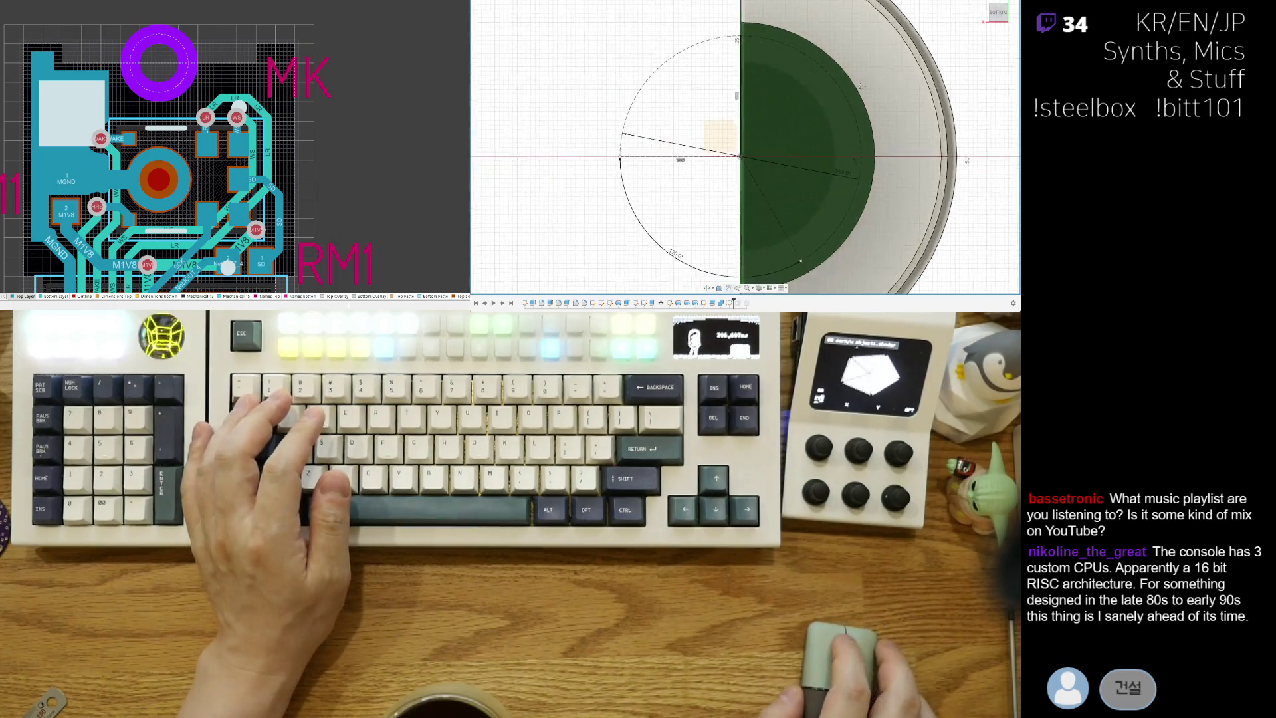
scroll(773, 113, "up", 2)
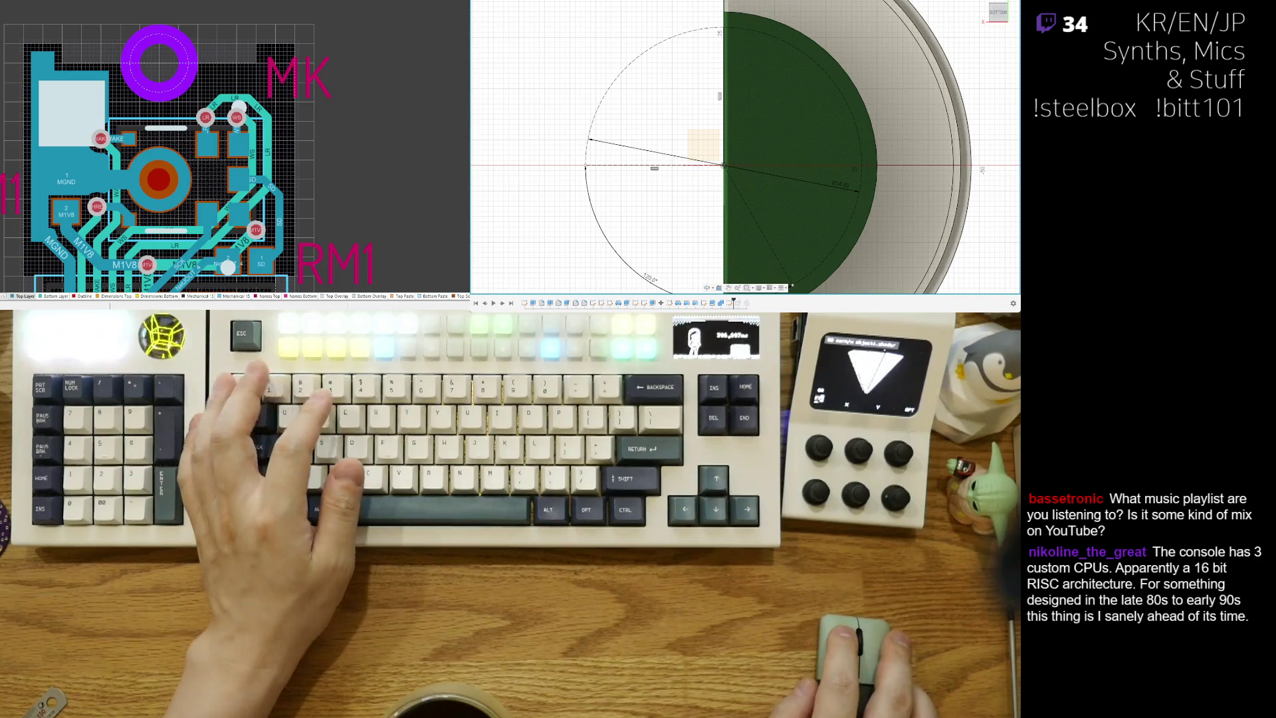
left_click(725, 97)
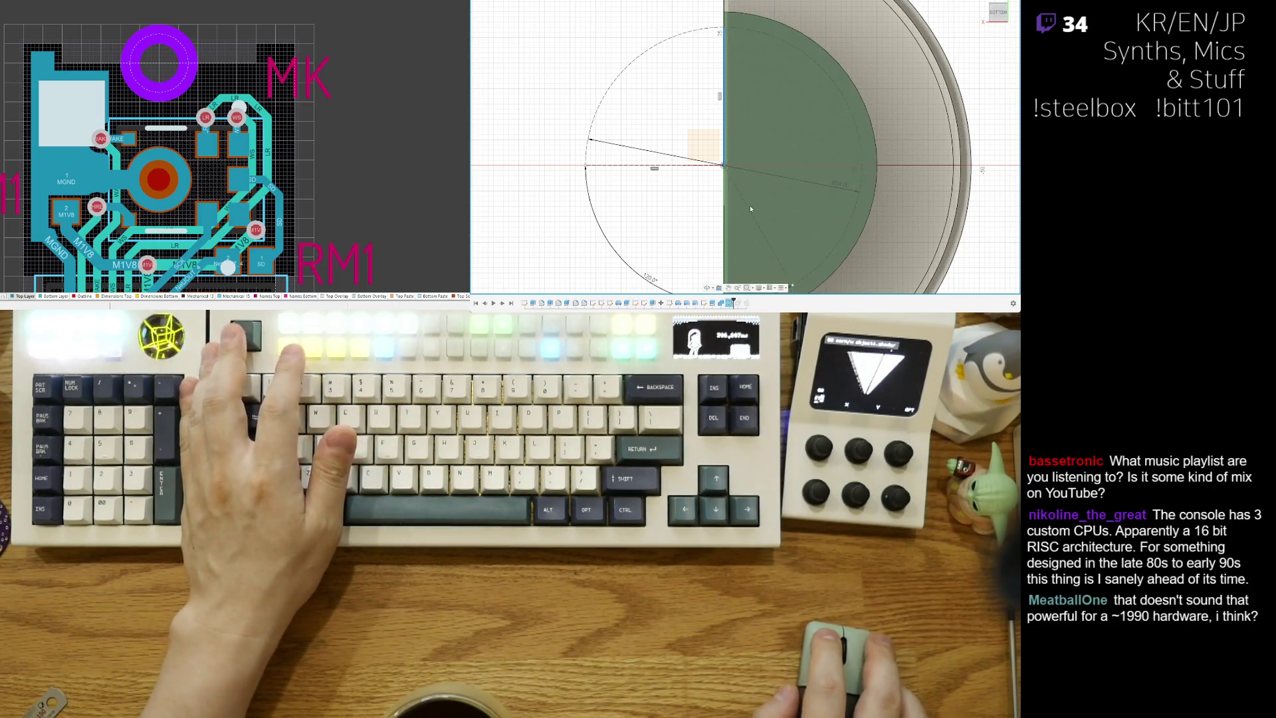
left_click(747, 208)
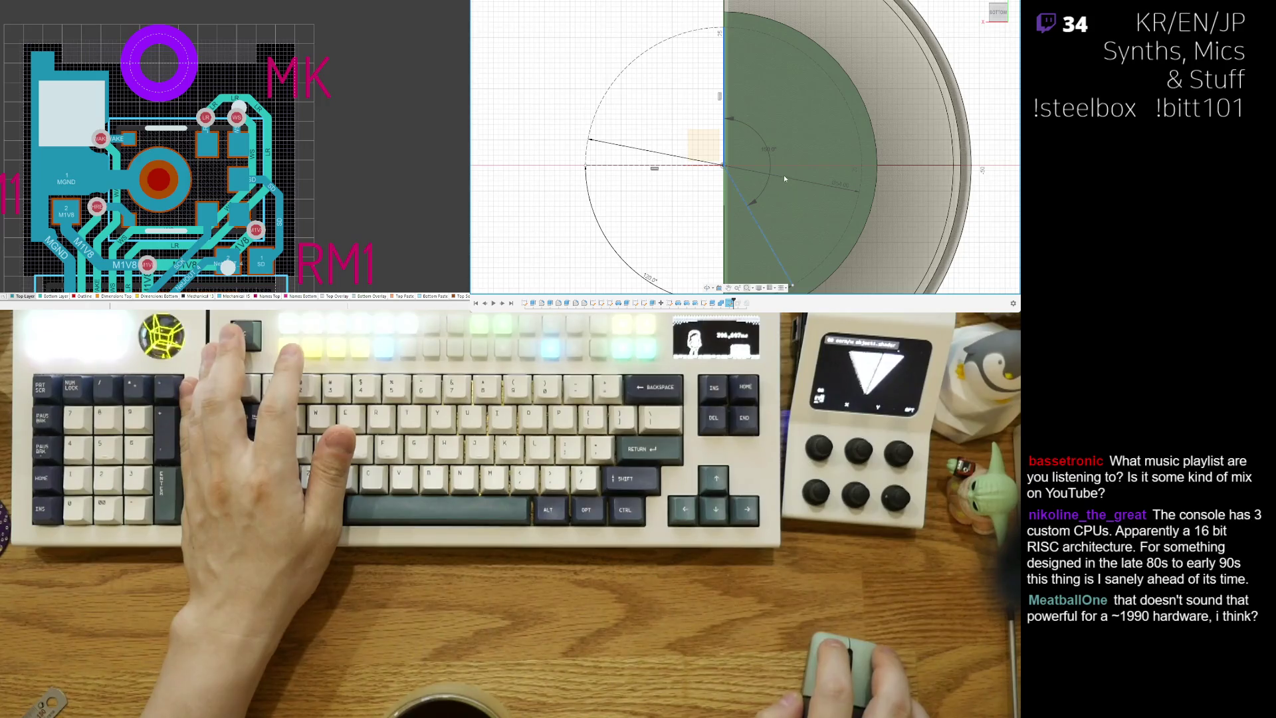
key("Escape")
Step: Pan and zoom the sketch to bring the left side of the circle into view
scroll(785, 220, "down", 2)
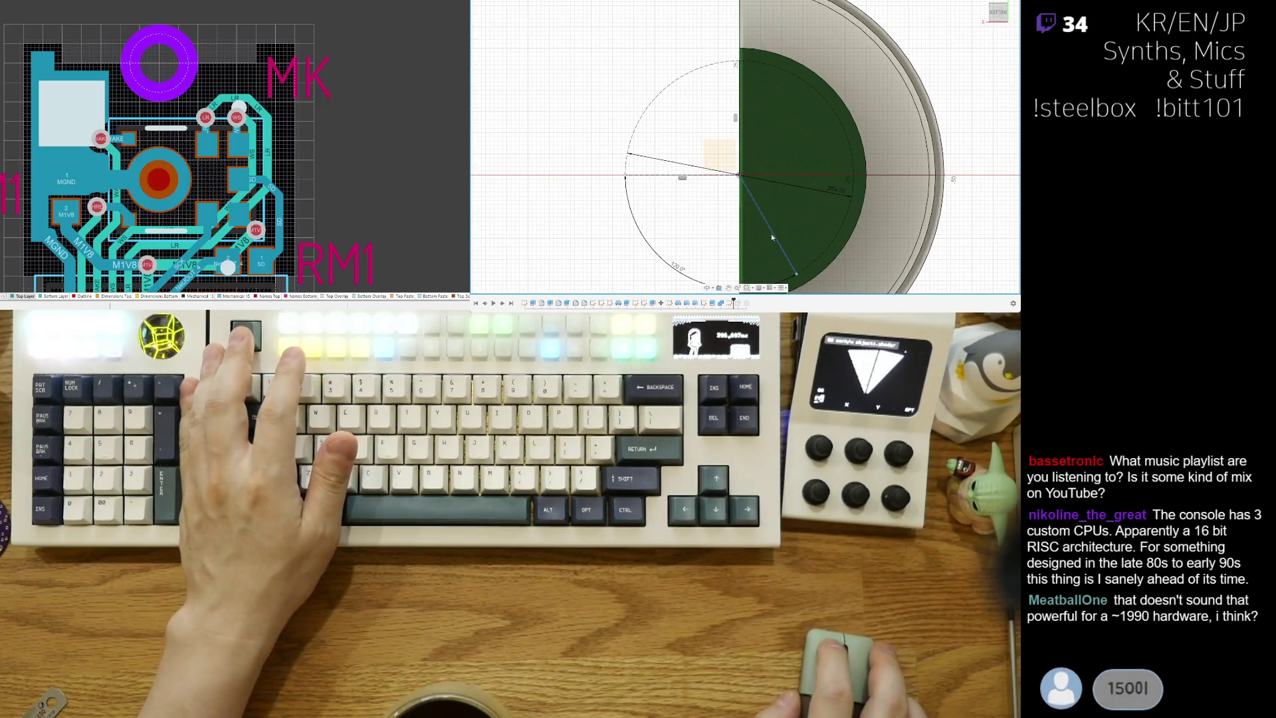
scroll(771, 233, "down", 1)
middle_click_drag(787, 218, 770, 166)
scroll(797, 165, "up", 3)
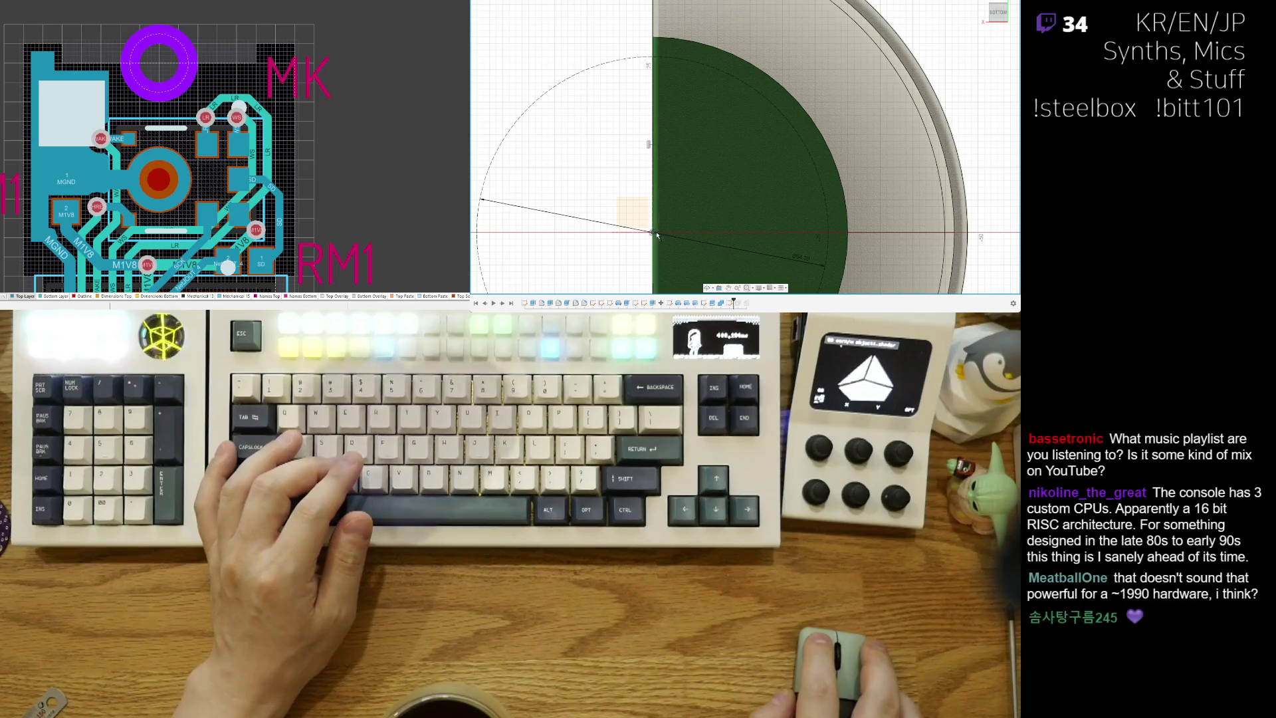
middle_click_drag(737, 279, 717, 171)
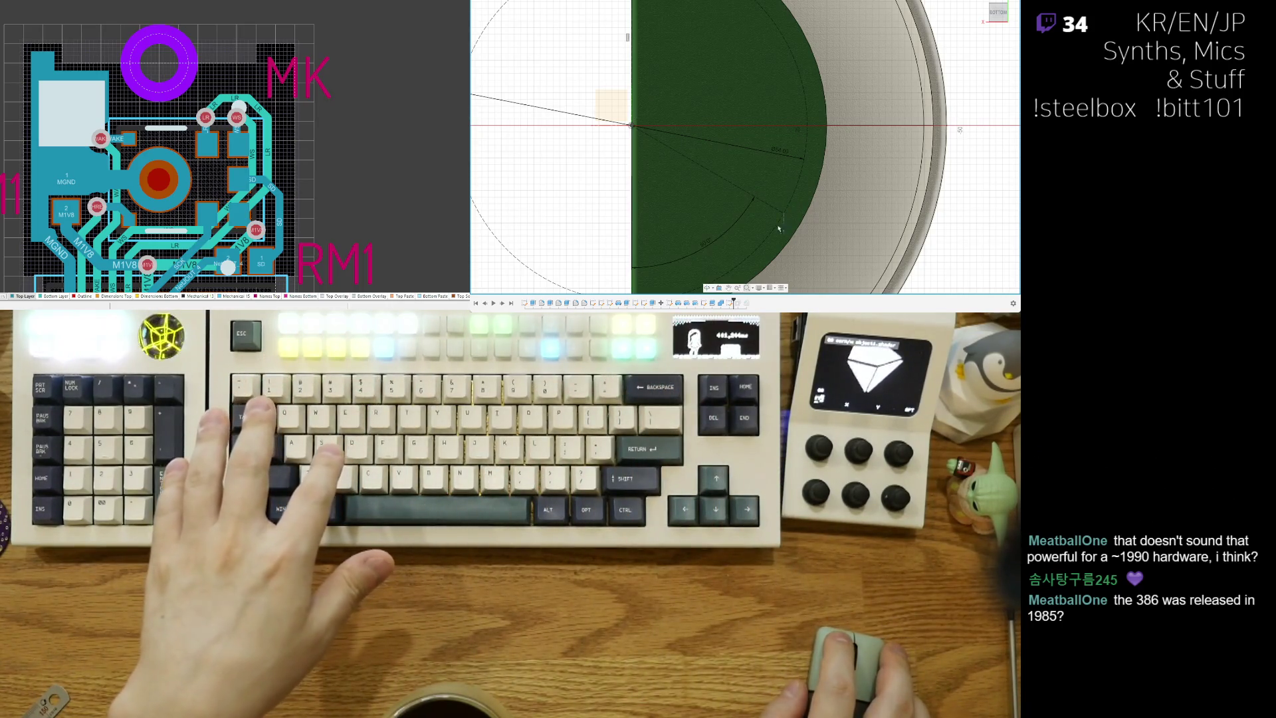
middle_click_drag(779, 228, 694, 103)
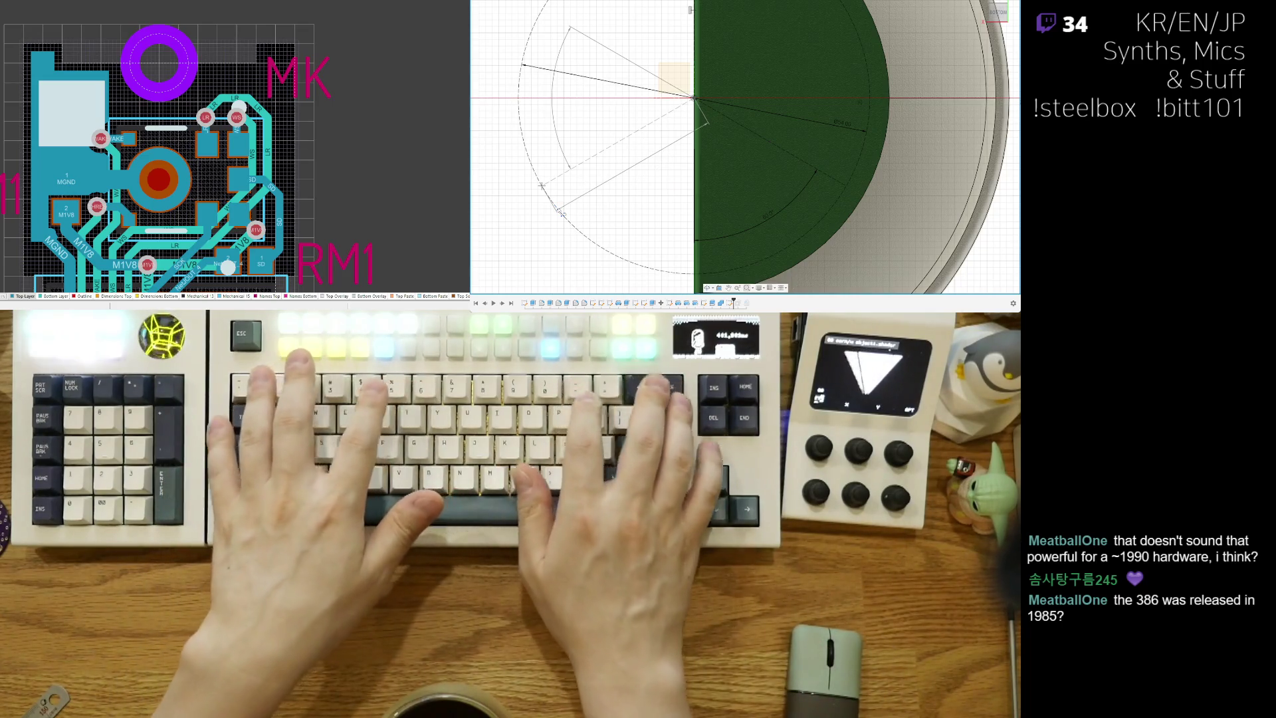
Step: Finish drawing the radial lines and arc, and clear their selection
middle_click_drag(708, 123, 769, 123)
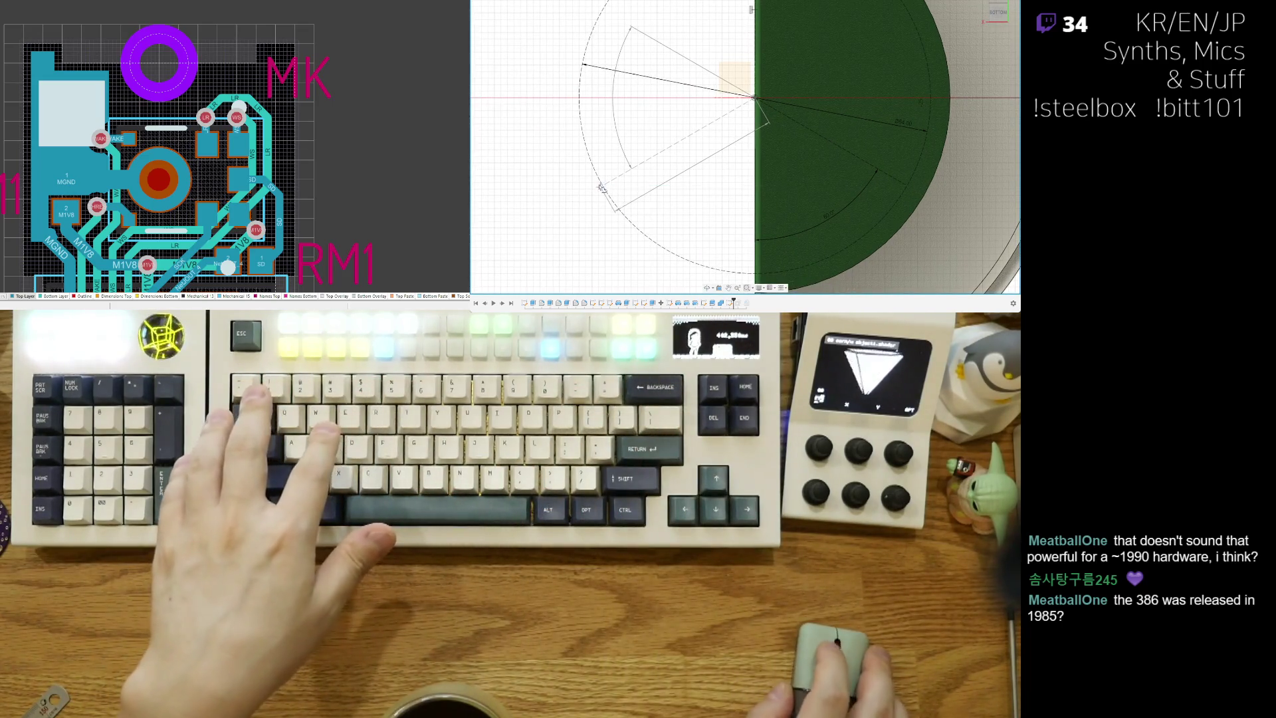
scroll(604, 191, "down", 3)
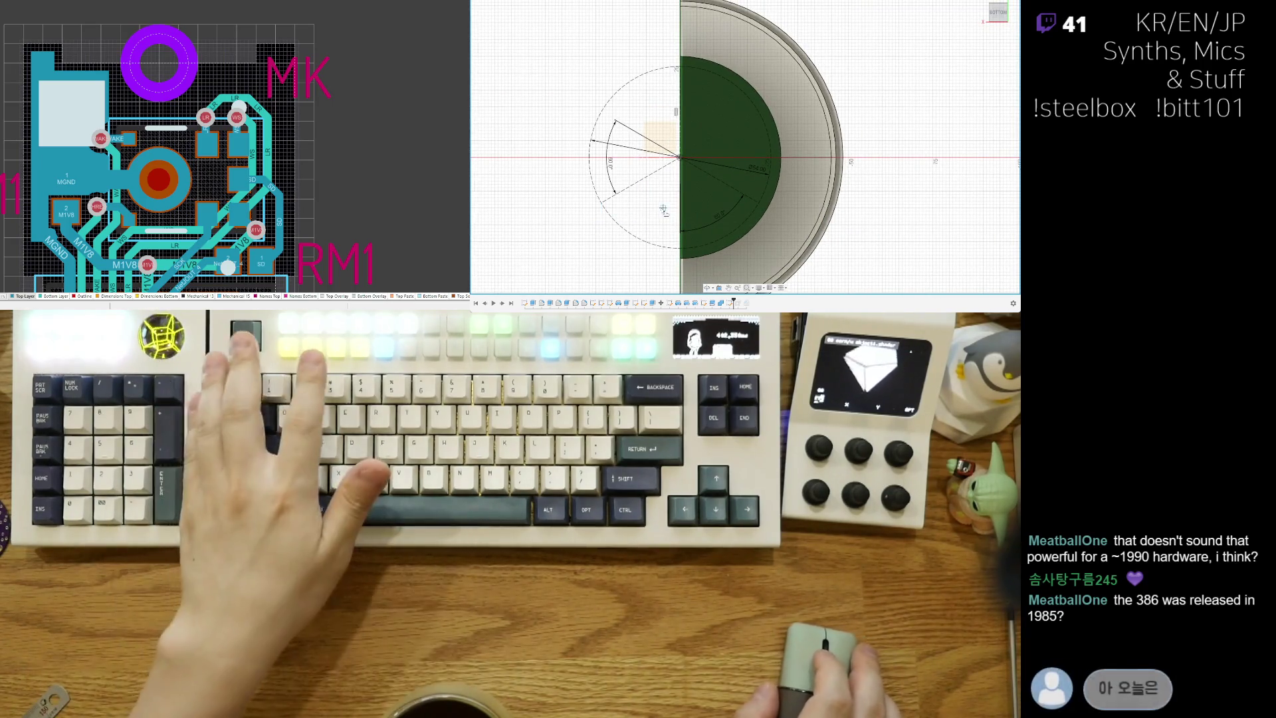
key("Escape")
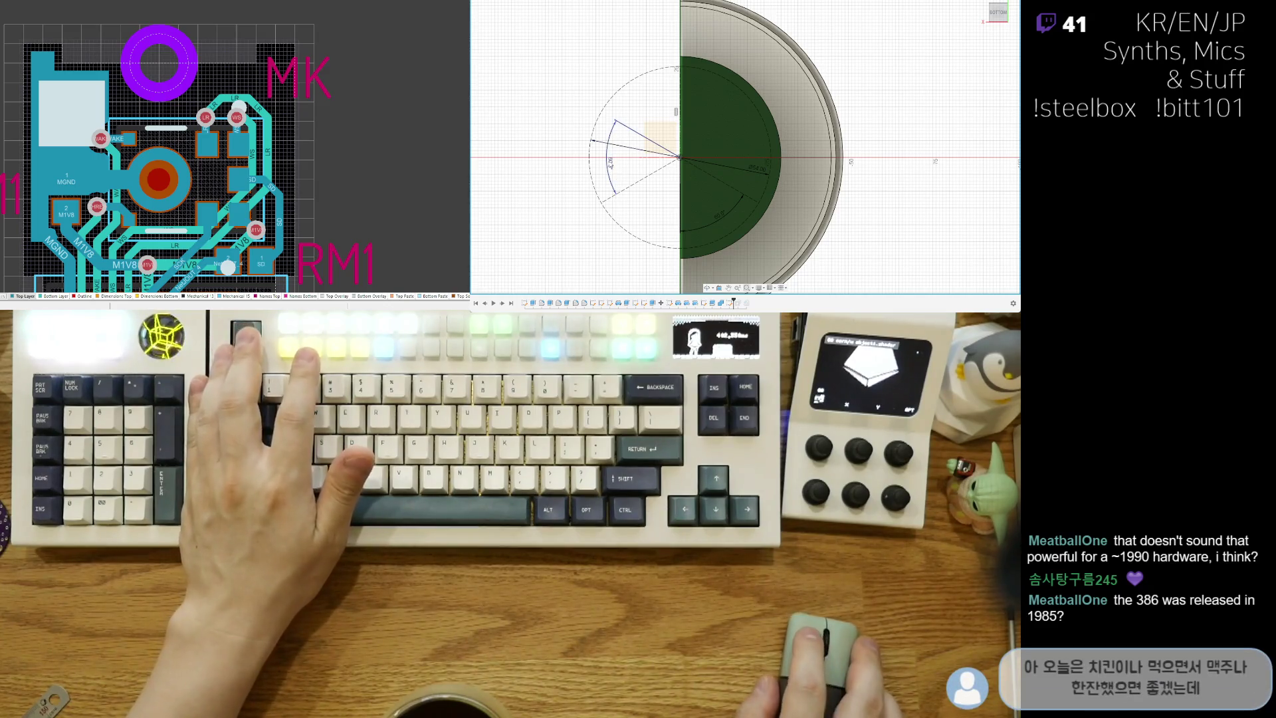
left_click(618, 165)
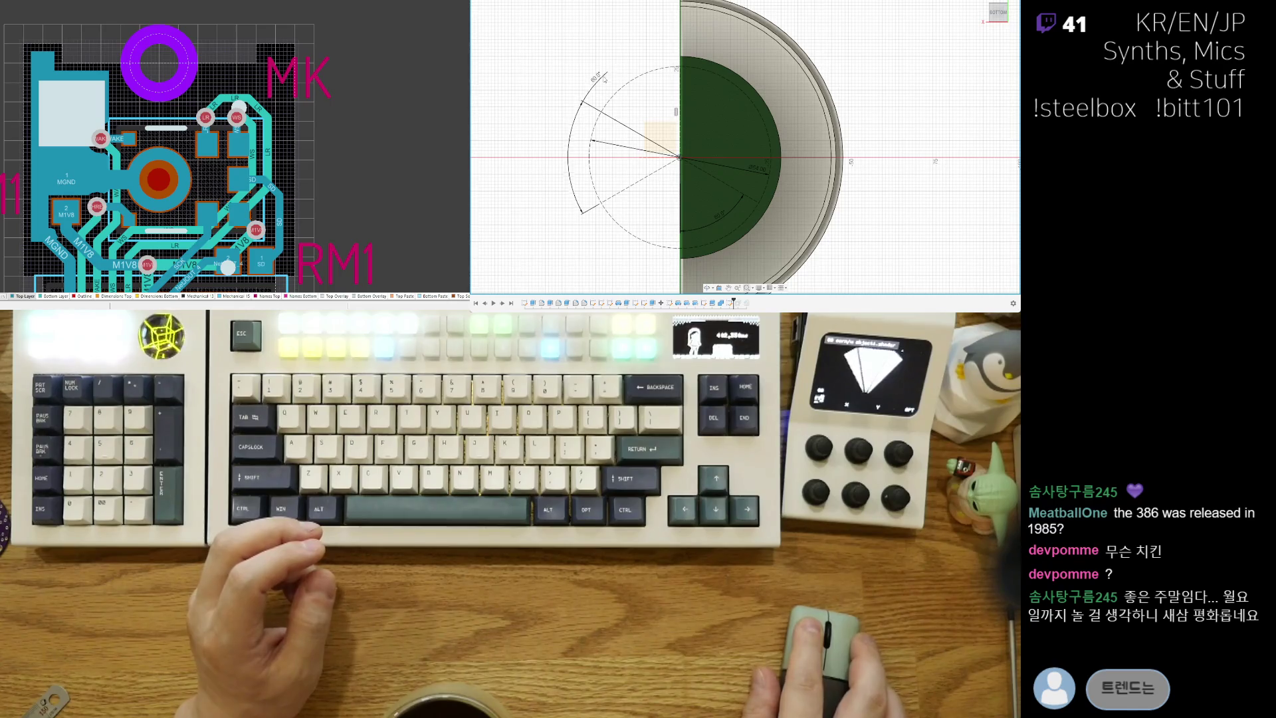
Step: Move both 60.0° angle labels and the diameter label outside the circle, then place a small circle near the top
left_click_drag(602, 80, 599, 75)
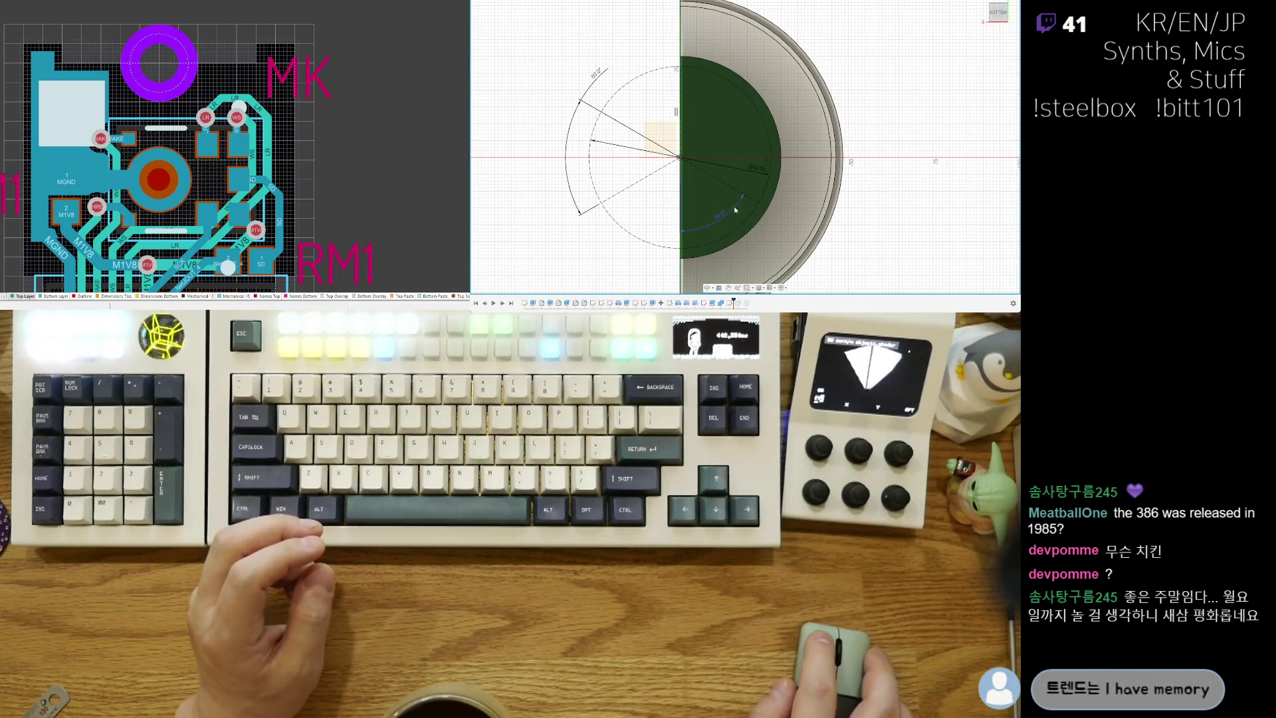
left_click_drag(735, 208, 773, 249)
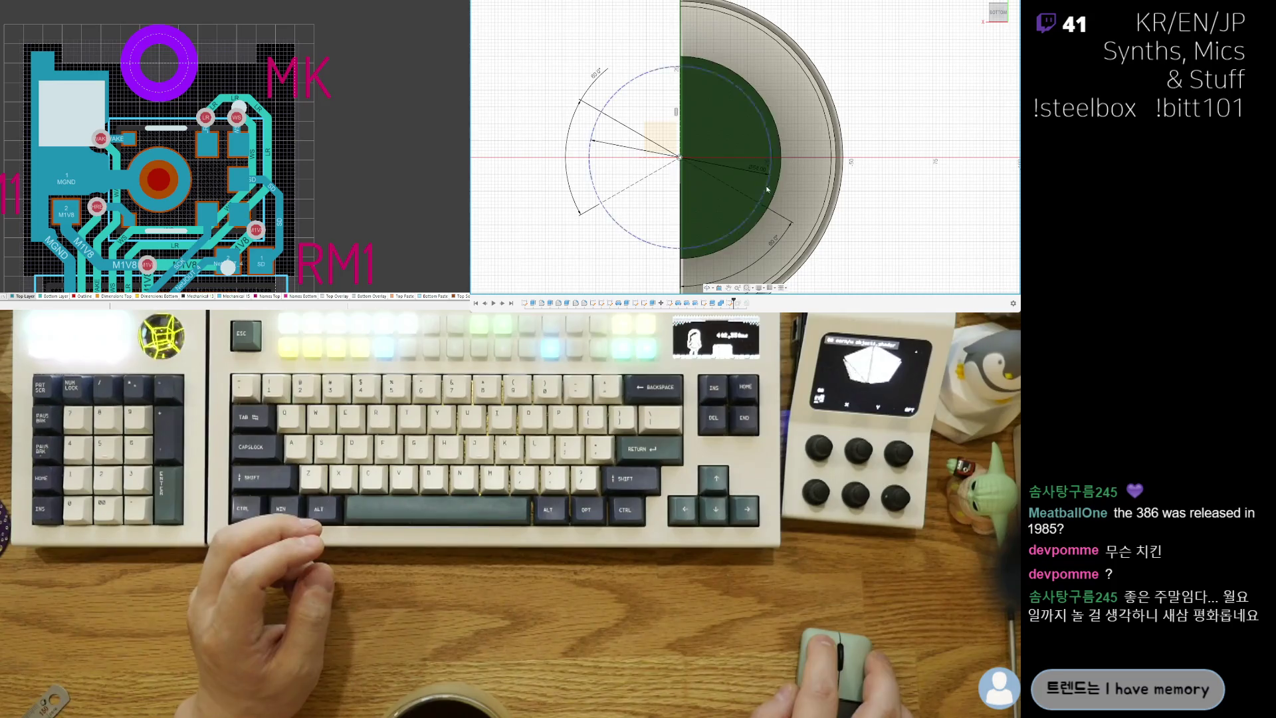
mouse_move(760, 169)
left_mouse_down()
mouse_move(798, 134)
mouse_move(778, 87)
left_mouse_up()
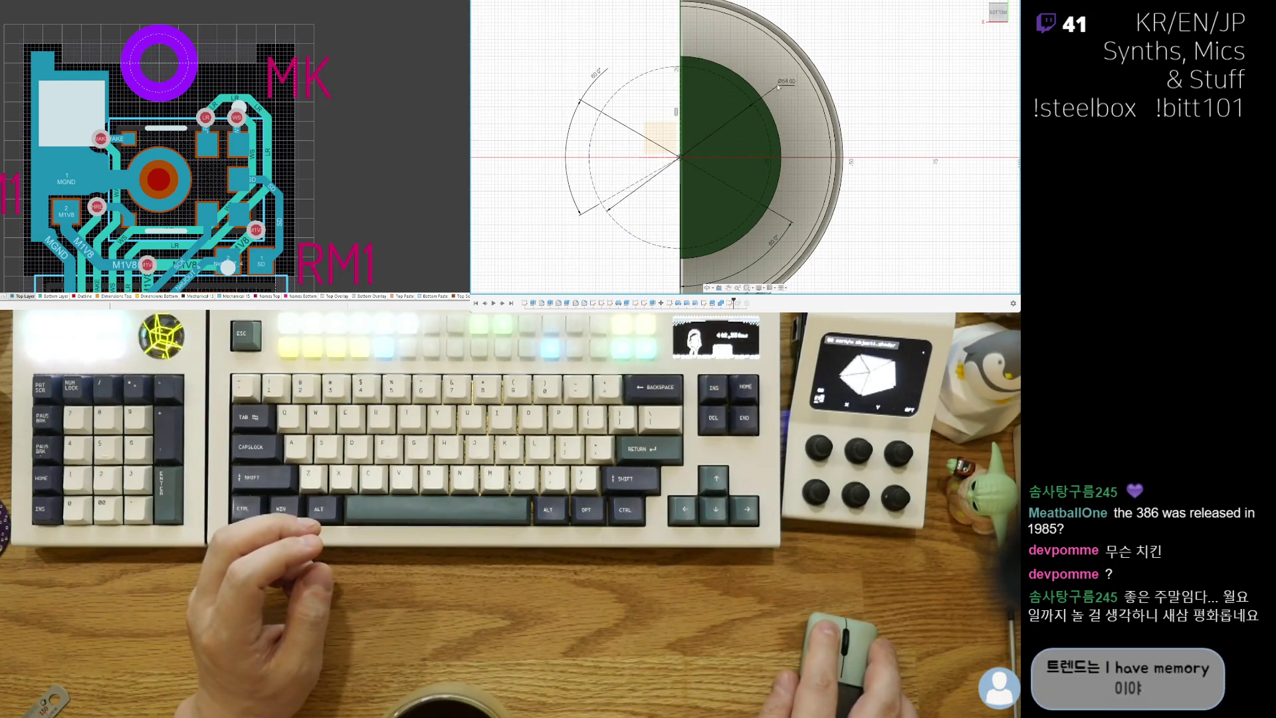
left_click(772, 194)
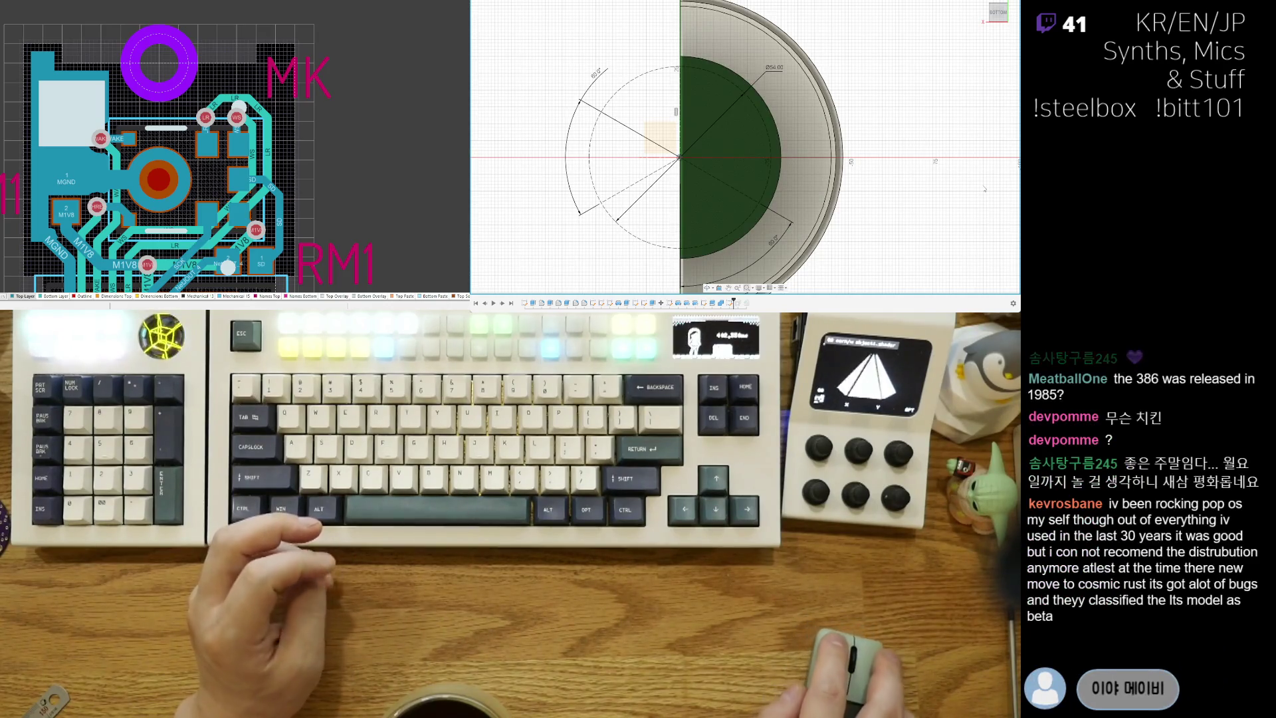
left_click(687, 78)
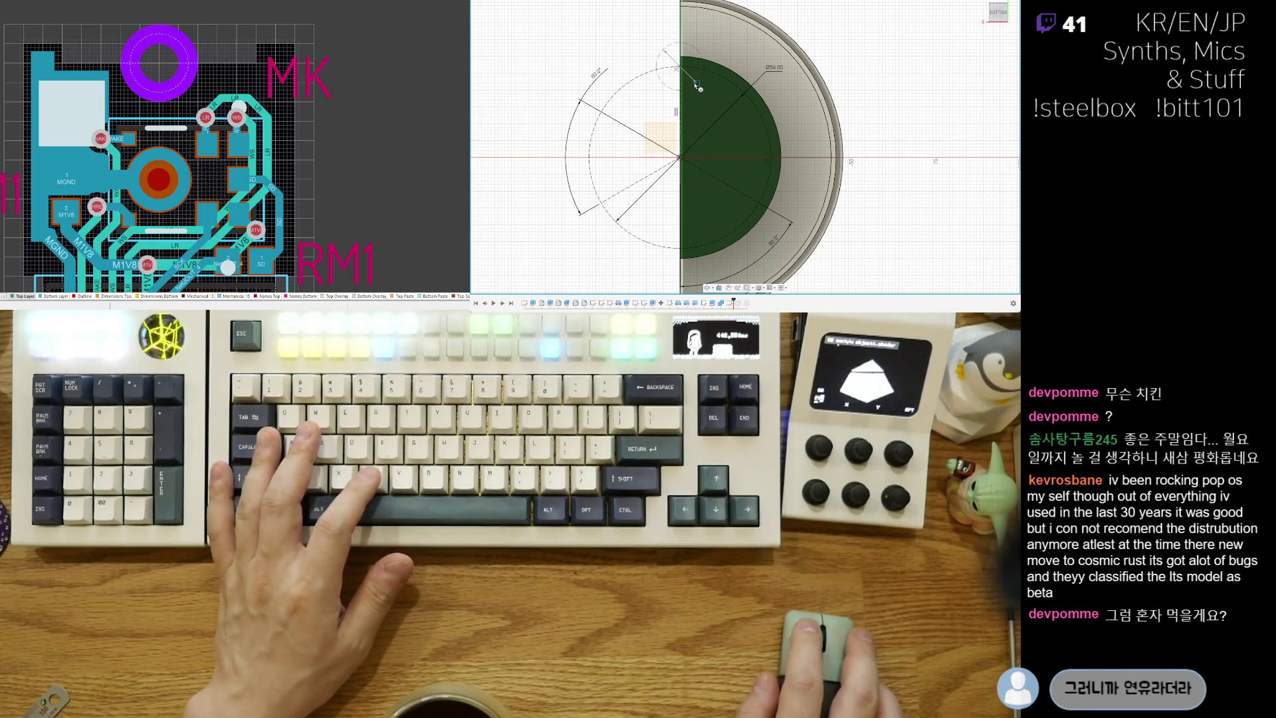
Step: Finish the small circle and bring it into view at the top of the vertical radial line
key("Escape")
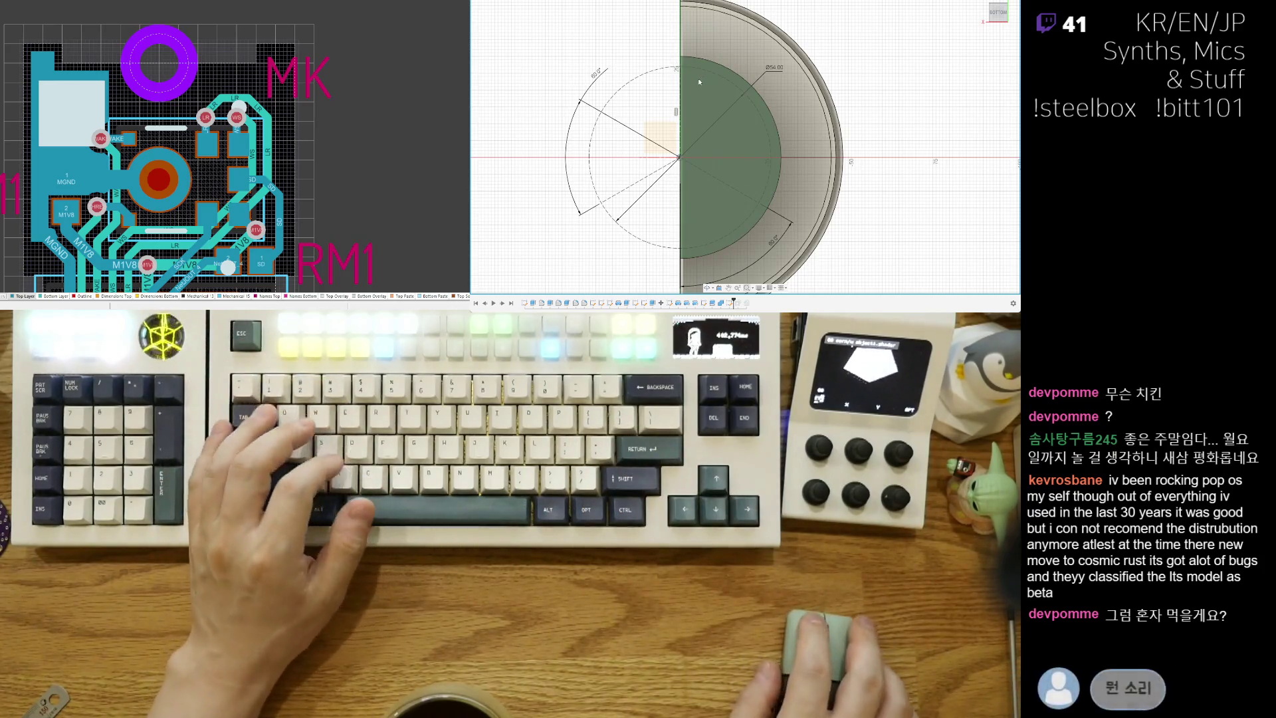
middle_click_drag(697, 66, 695, 103)
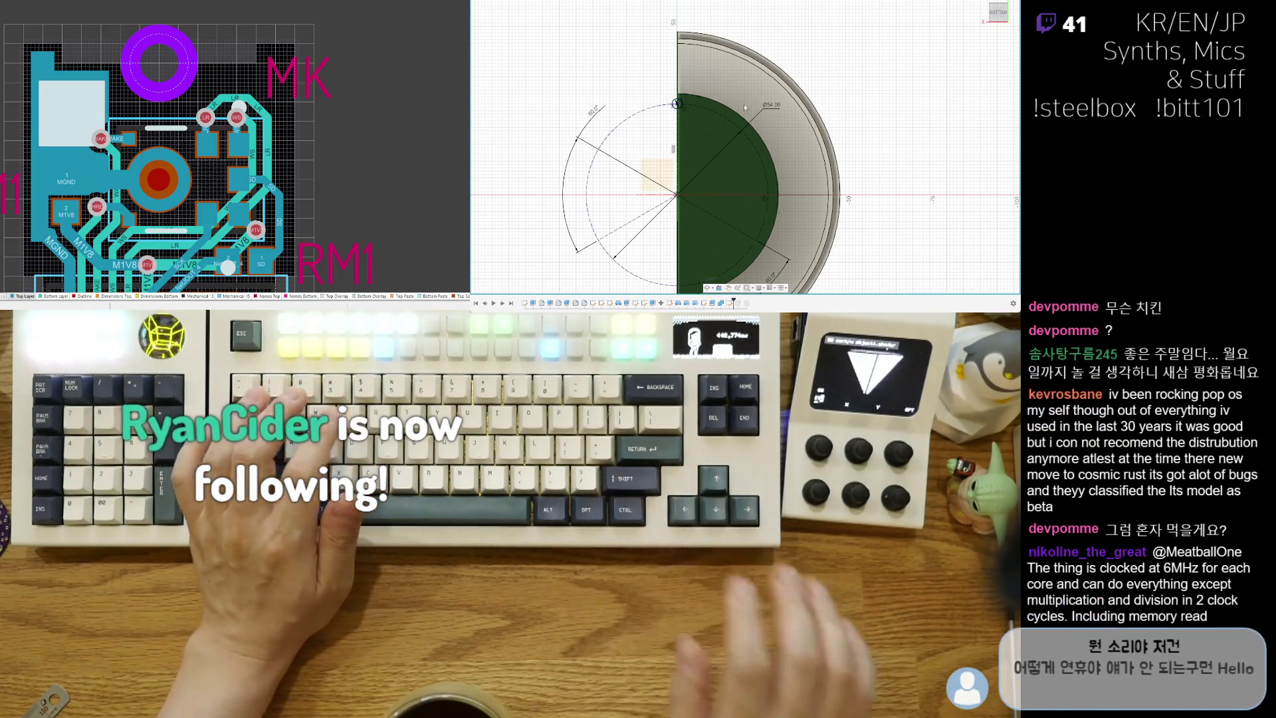
scroll(723, 210, "up", 2)
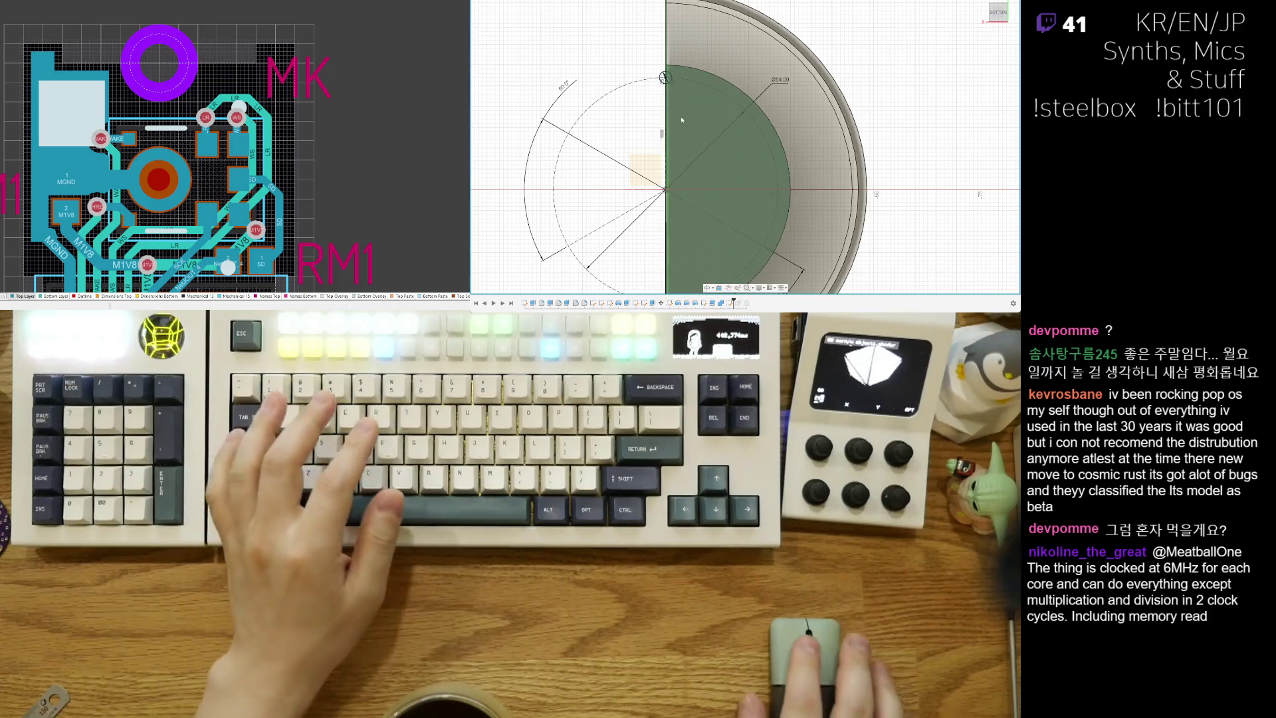
middle_click_drag(645, 214, 681, 187)
scroll(682, 187, "down", 1)
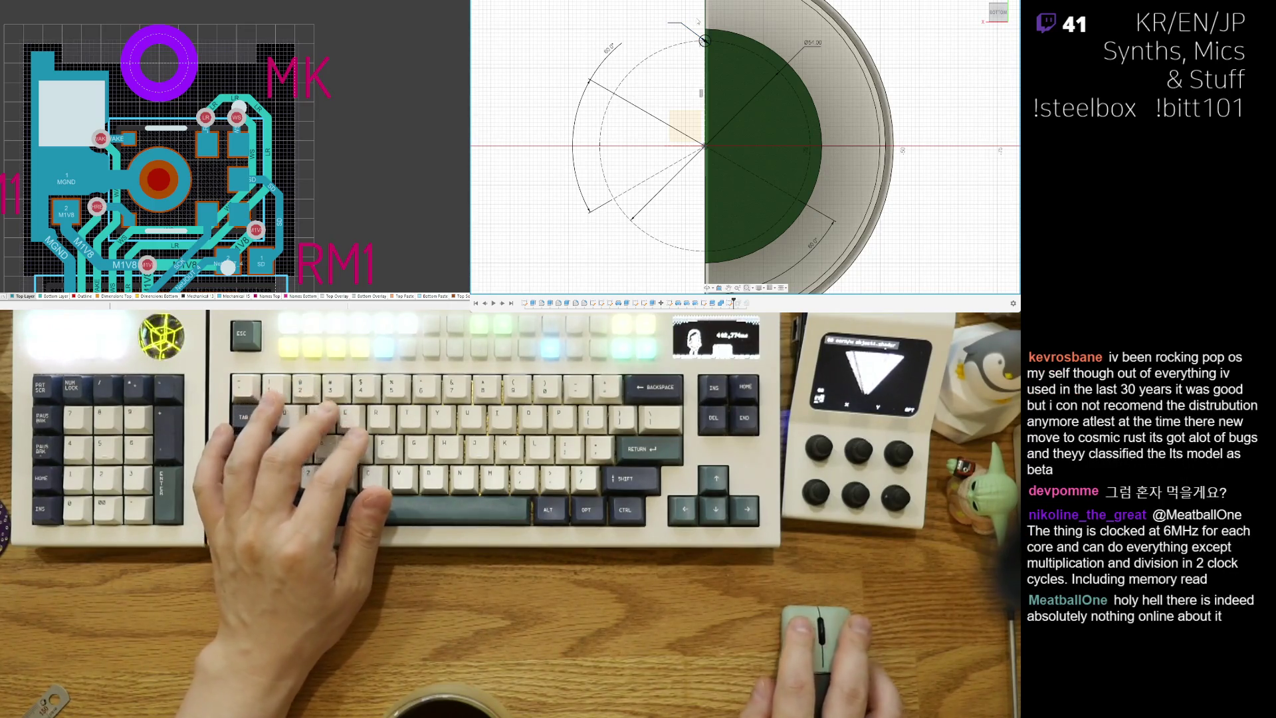
Step: Give the small circle a diameter of 5 mm
type("5")
key("Return")
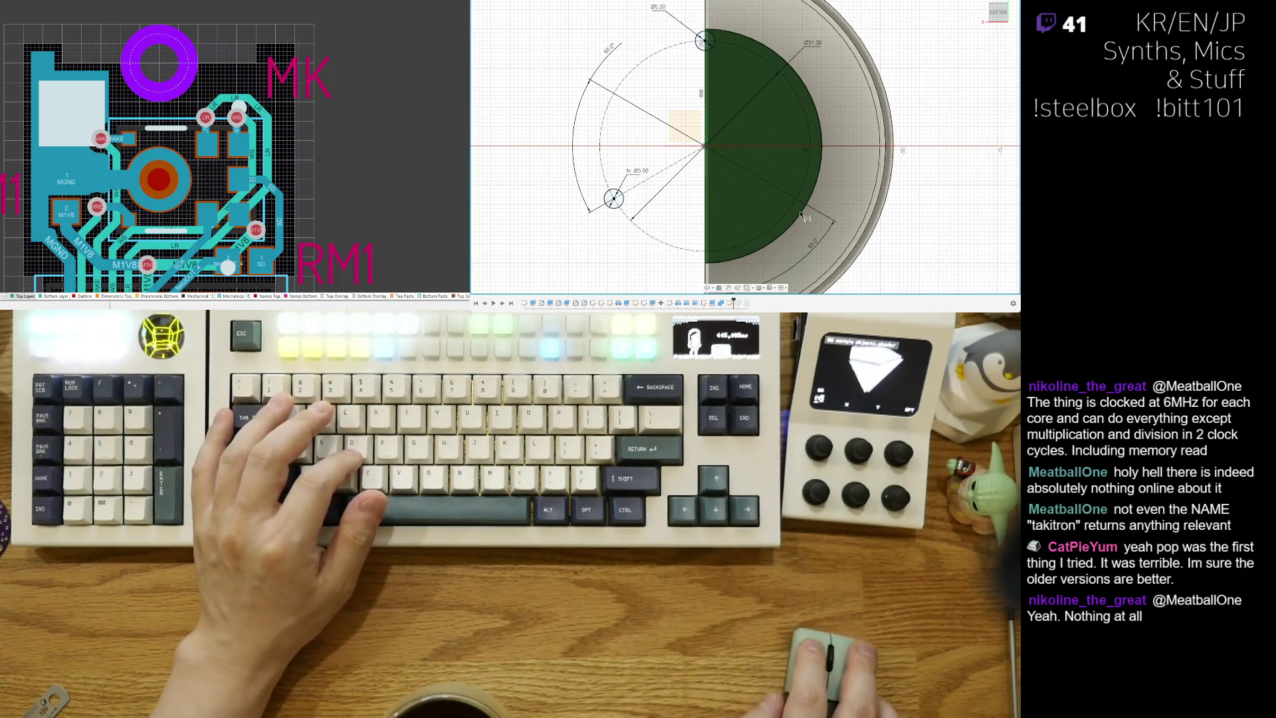
scroll(782, 224, "up", 2)
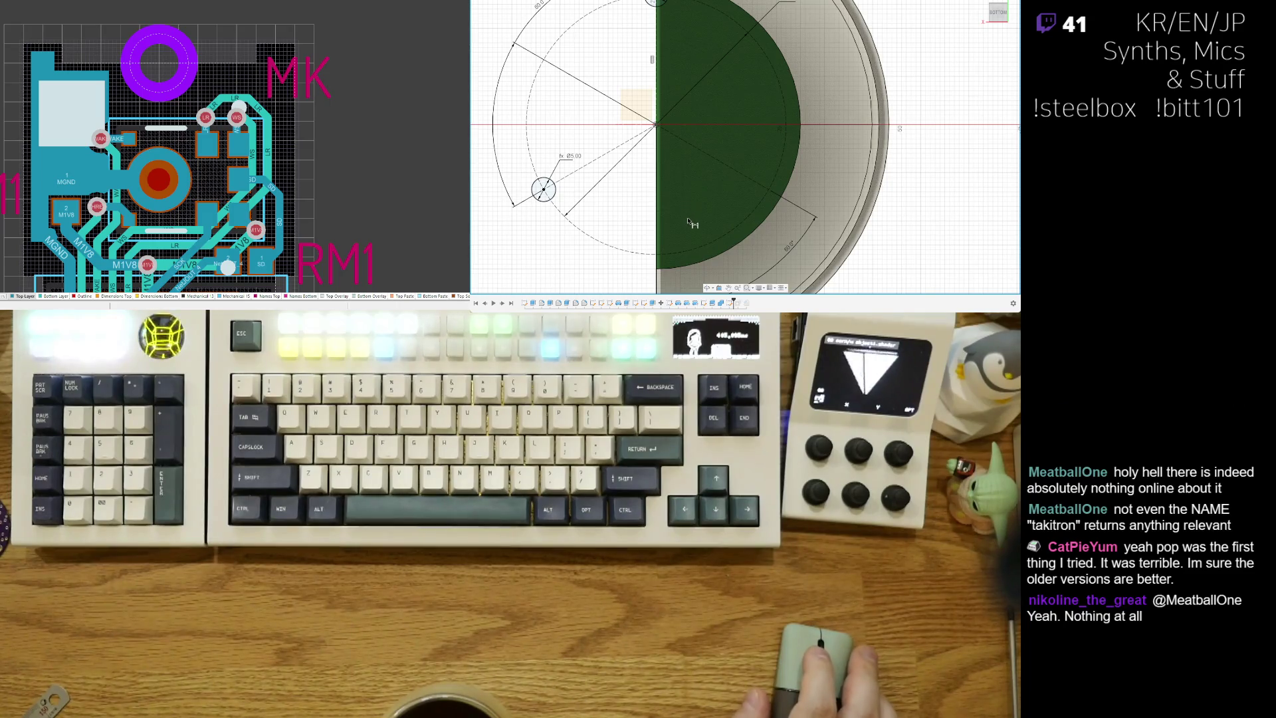
scroll(701, 212, "down", 2)
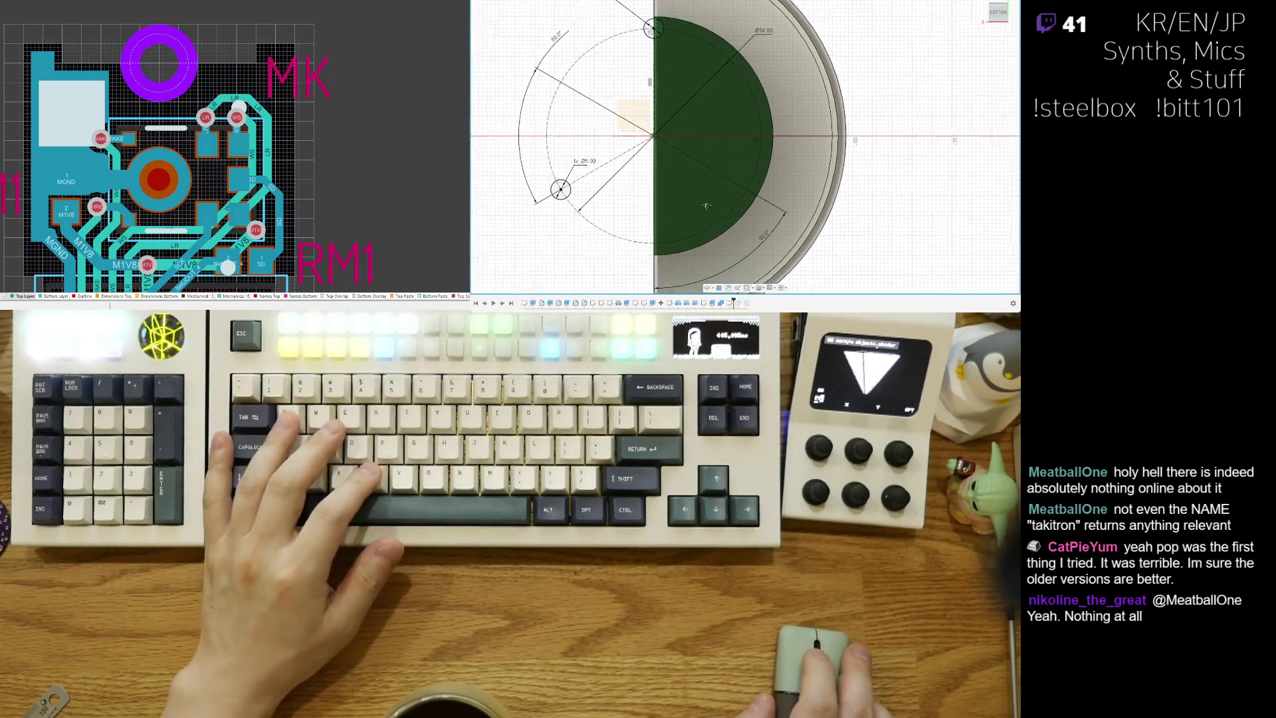
Step: Pan around the base sketch to check the three Ø5 circles on the radial lines
middle_click_drag(706, 206, 667, 200)
scroll(632, 193, "up", 1)
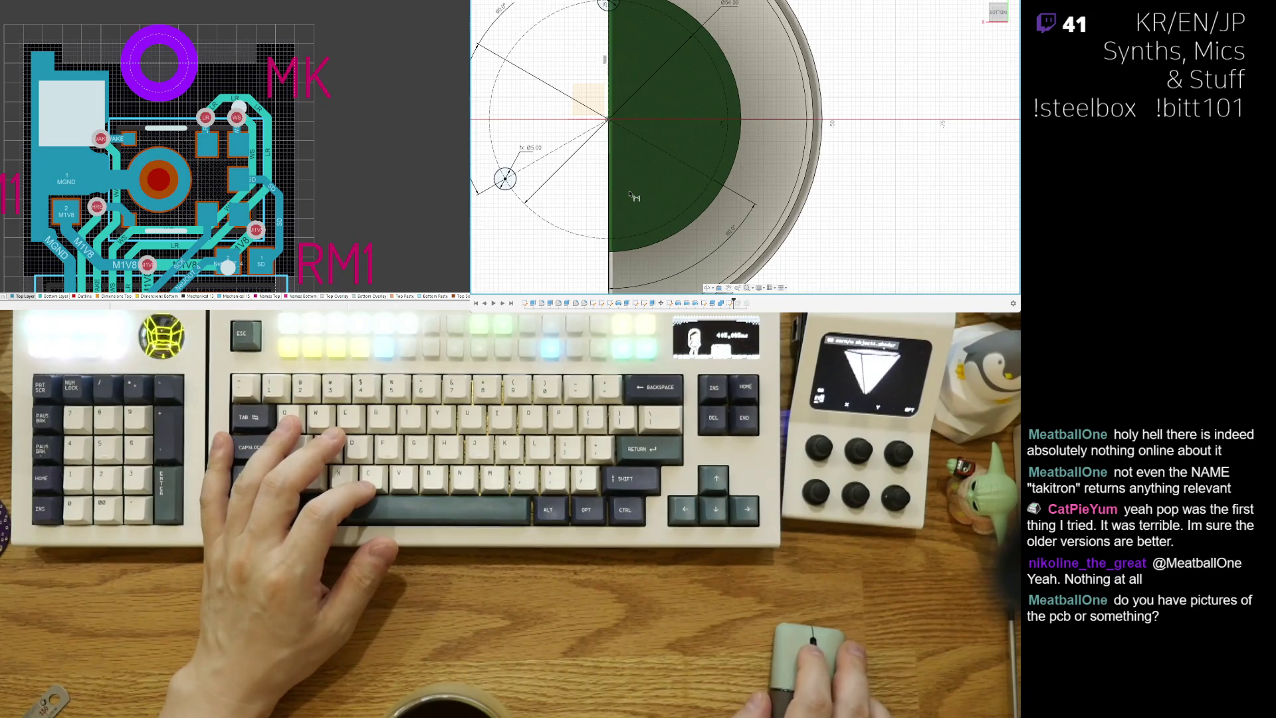
middle_click_drag(630, 194, 698, 191)
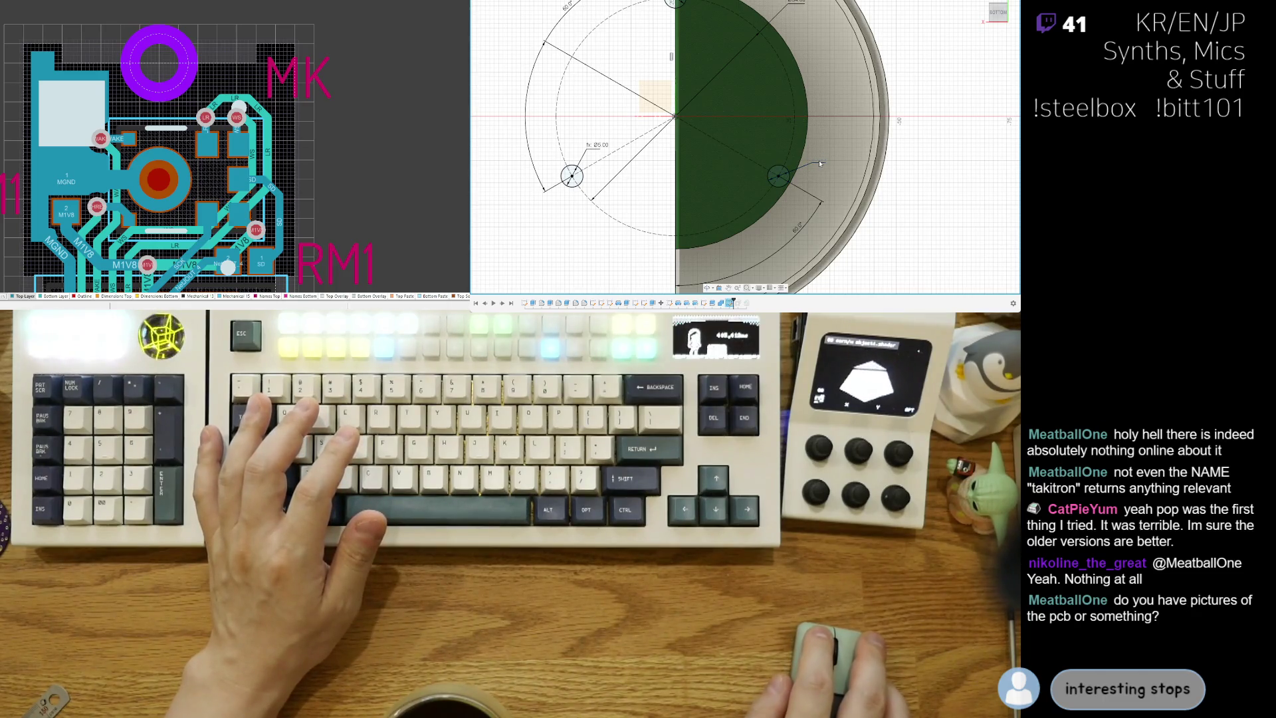
middle_click_drag(718, 68, 718, 123)
scroll(718, 123, "up", 1)
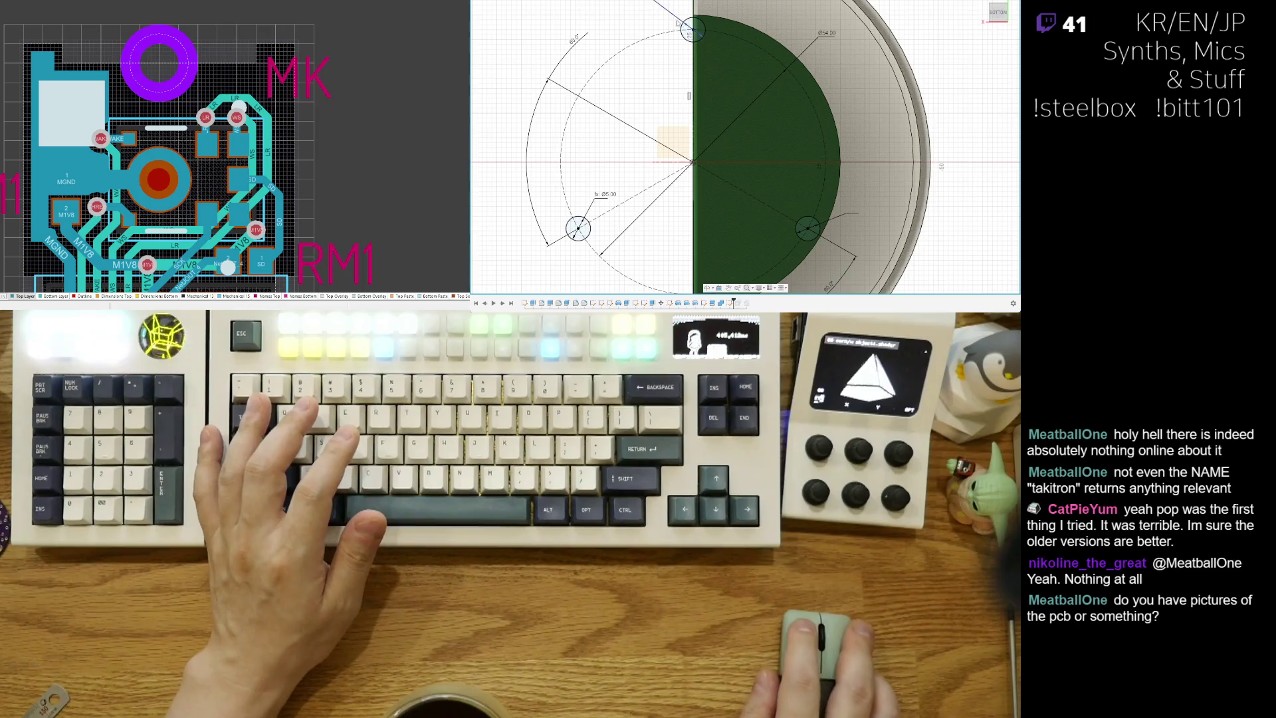
middle_click_drag(678, 23, 655, 33)
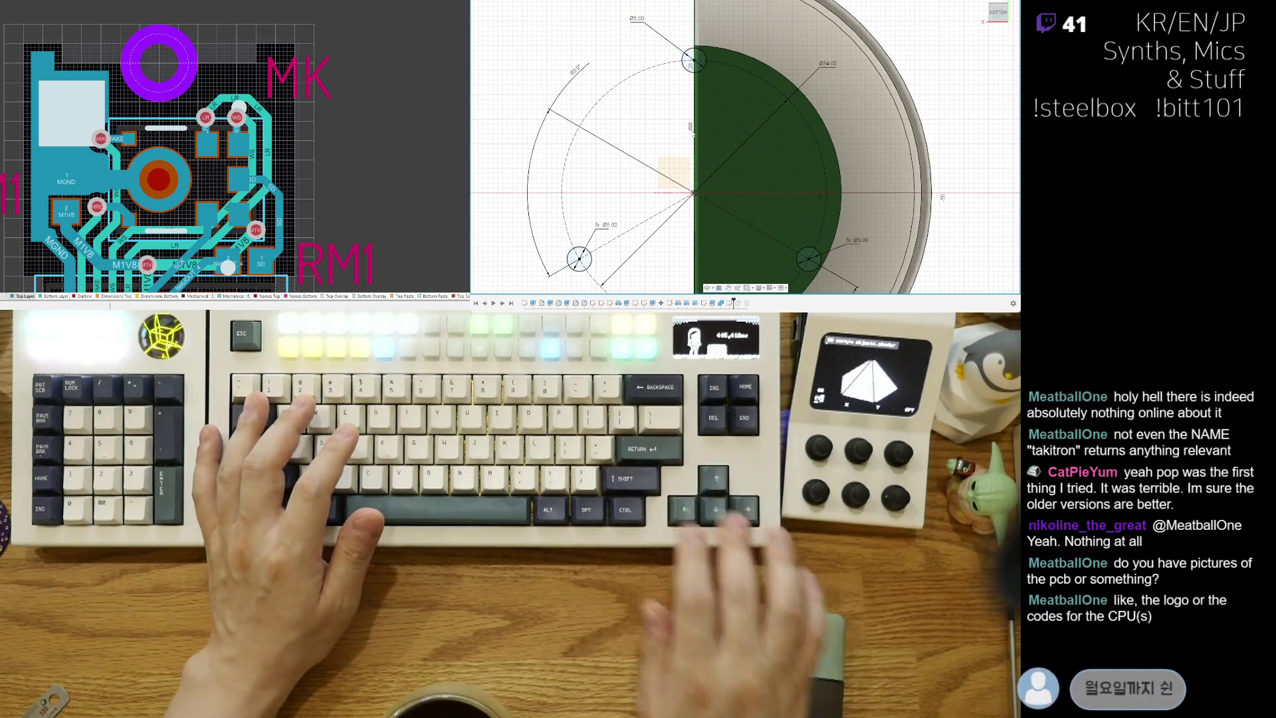
scroll(731, 189, "down", 2)
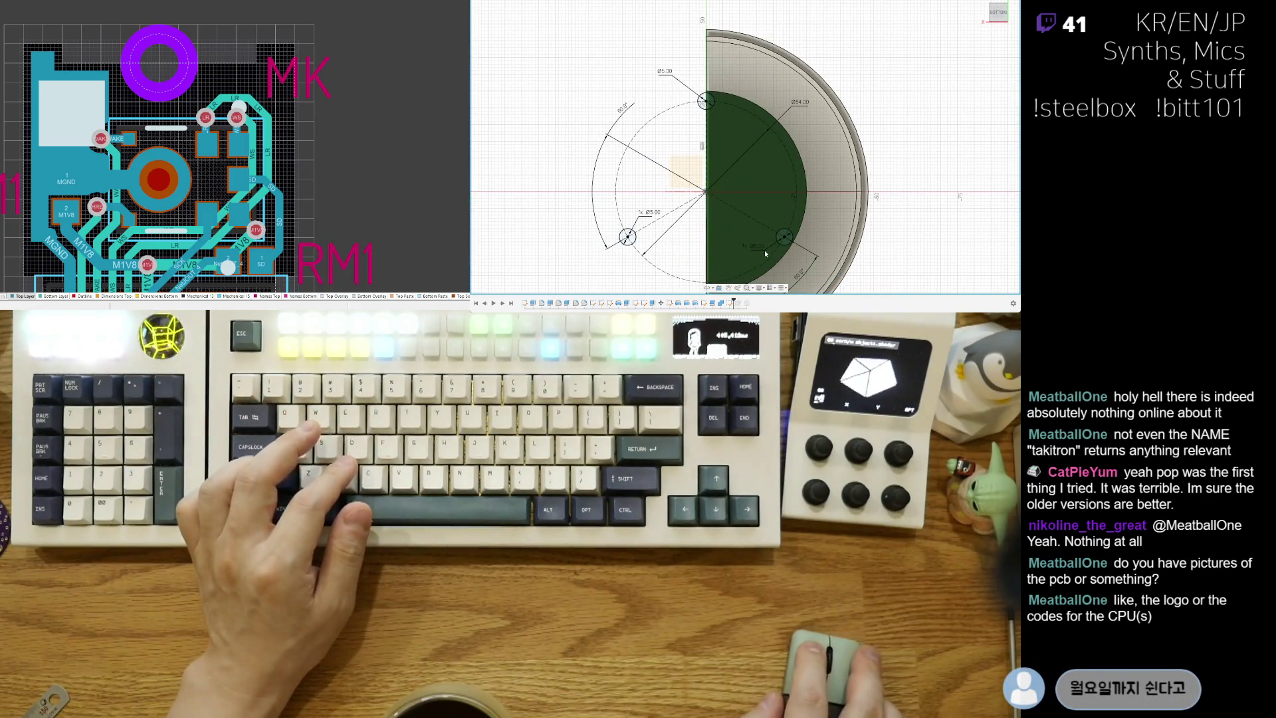
middle_click_drag(719, 237, 723, 206)
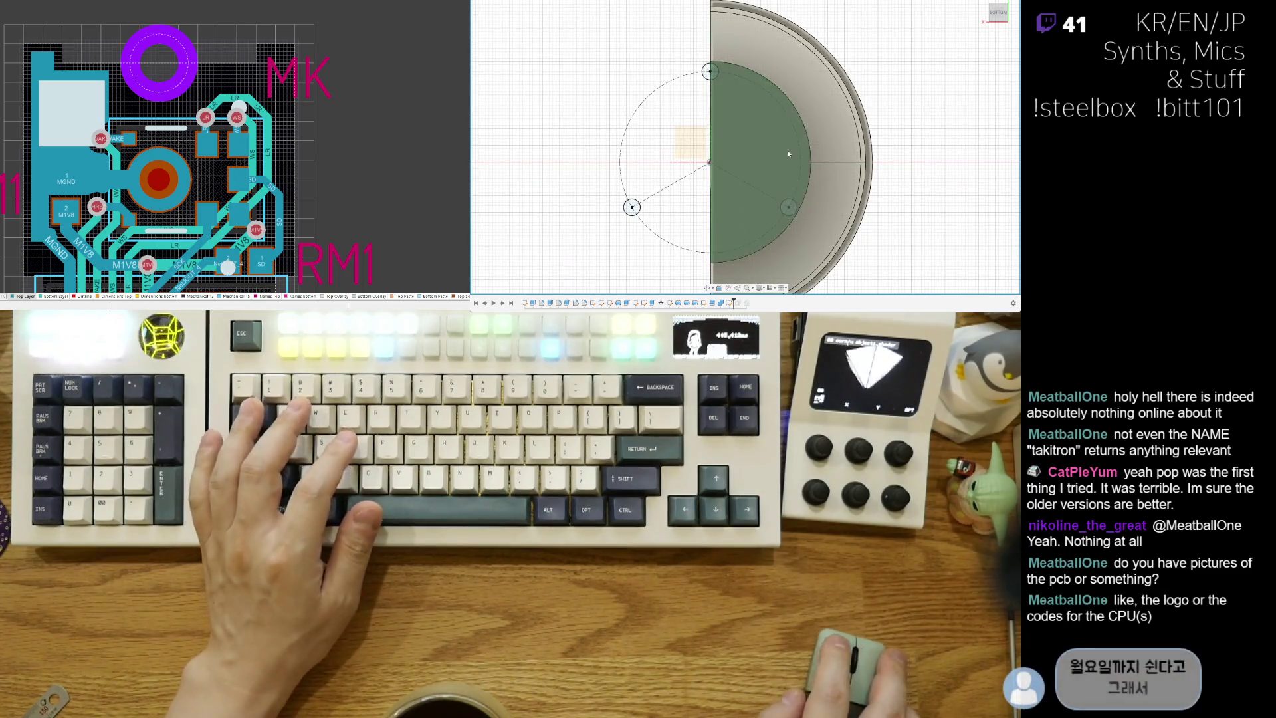
middle_click_drag(1008, 192, 930, 146, "shift")
middle_click_drag(808, 182, 797, 166, "shift")
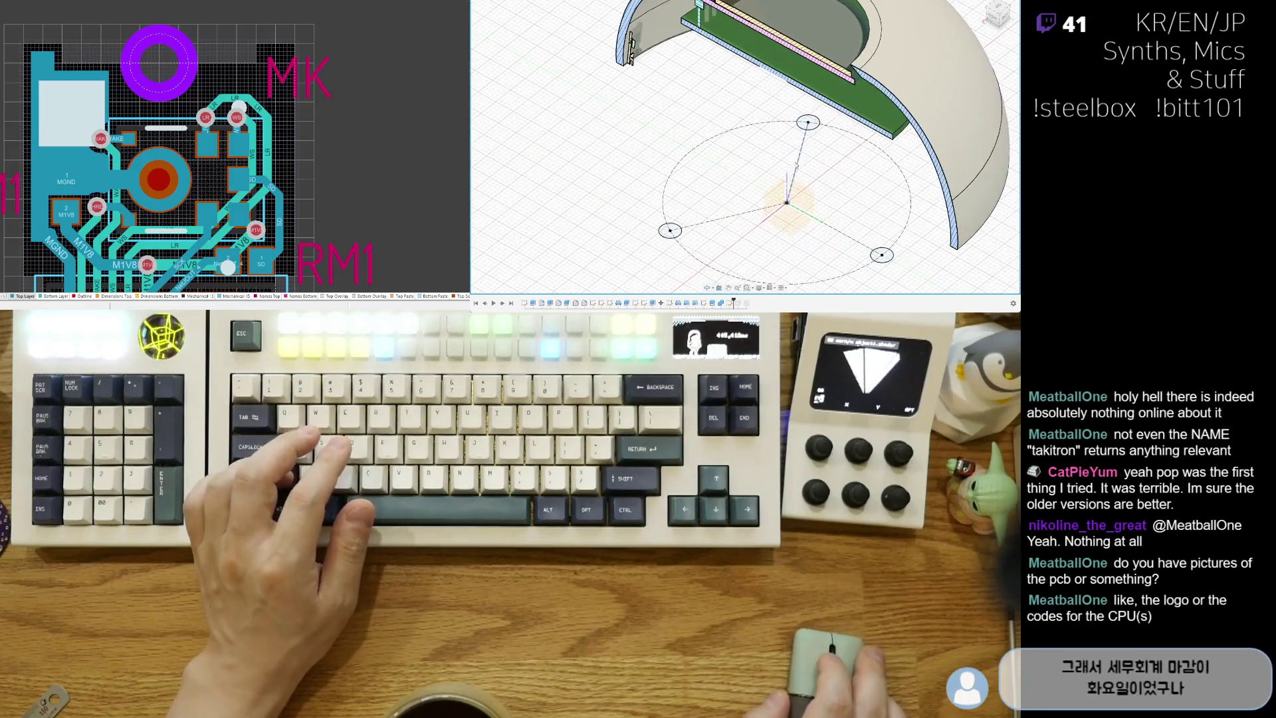
left_click(810, 125)
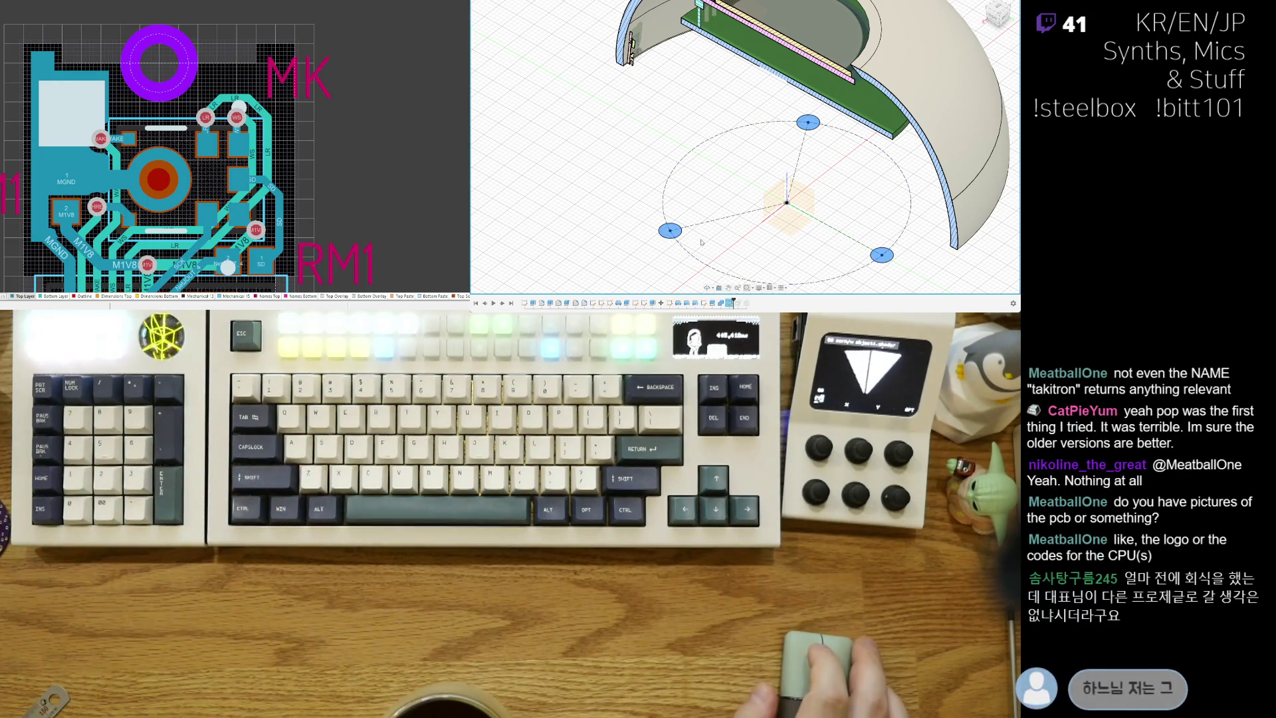
mouse_move(702, 243)
middle_mouse_down("shift")
mouse_move(787, 187)
mouse_move(725, 206)
middle_mouse_up("shift")
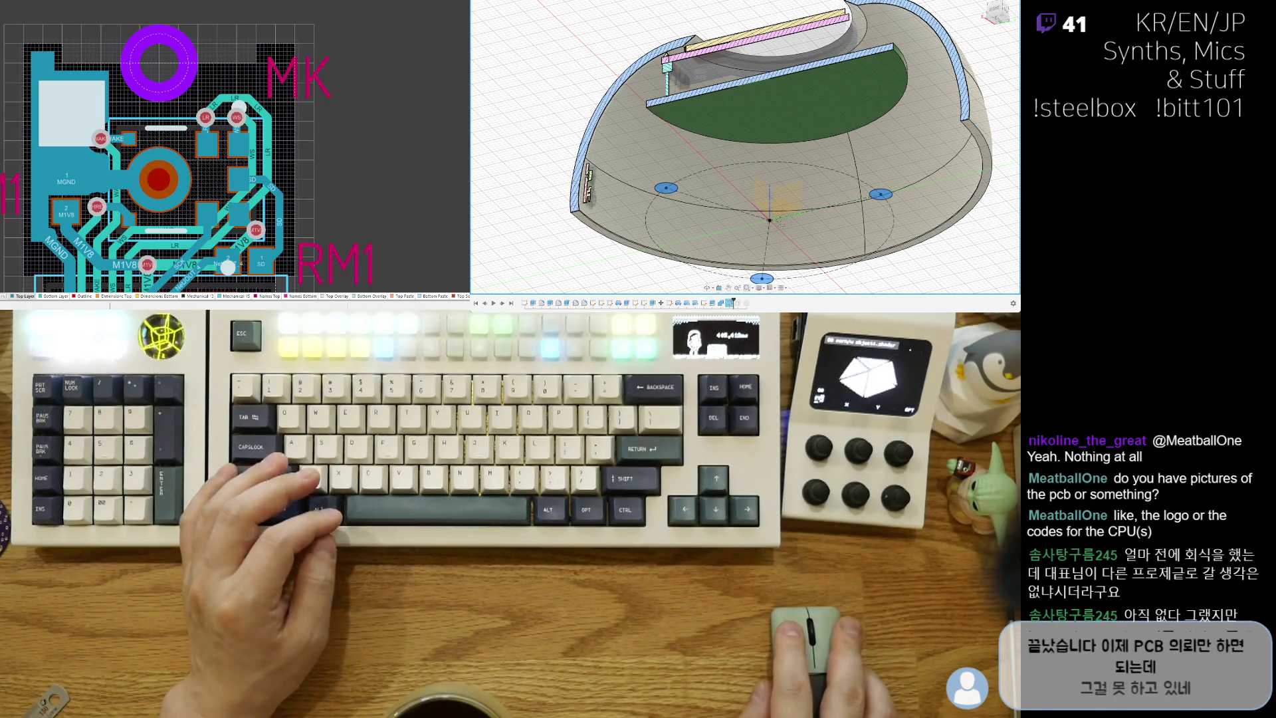
key("m")
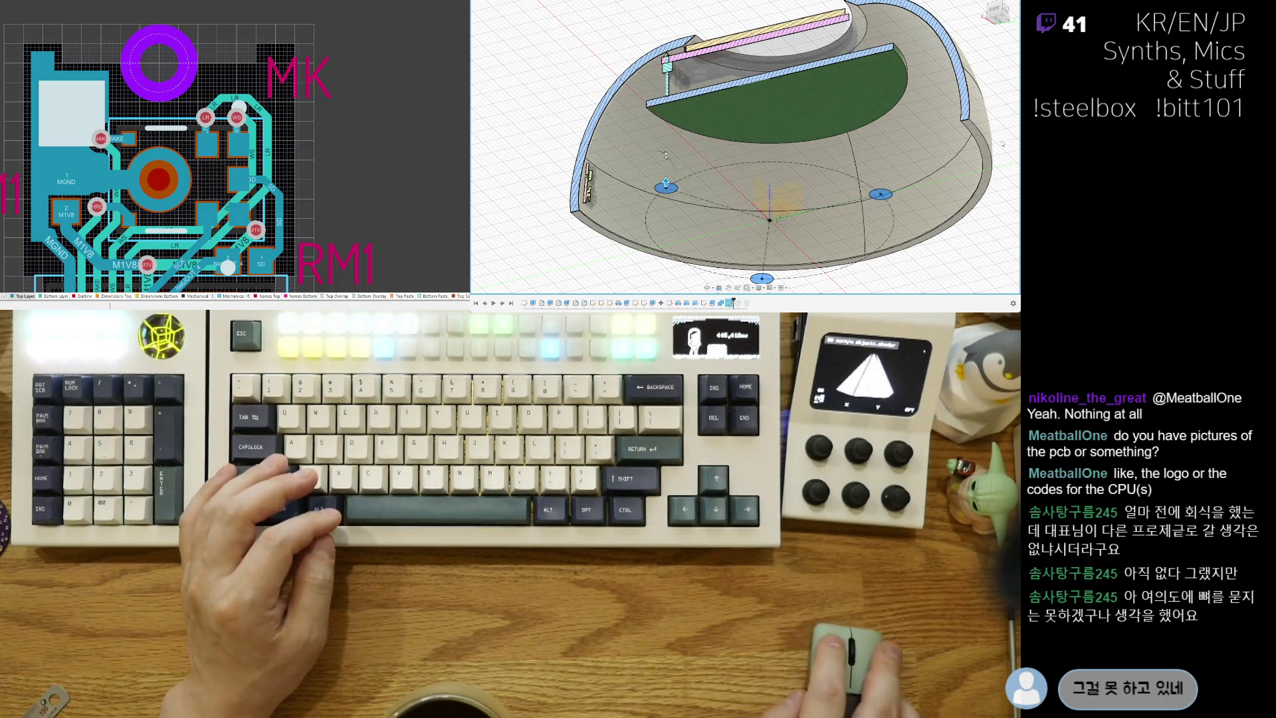
left_click(641, 260)
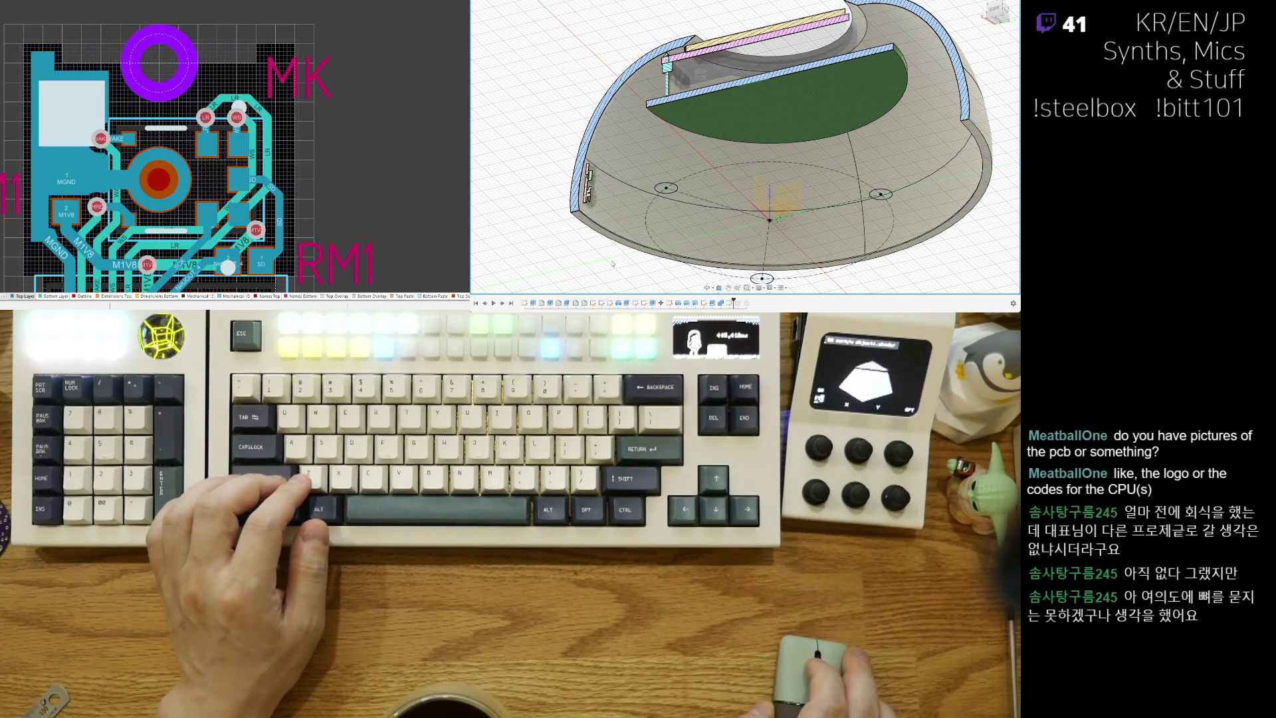
mouse_move(670, 195)
middle_mouse_down("shift")
mouse_move(737, 207)
mouse_move(776, 175)
middle_mouse_up("shift")
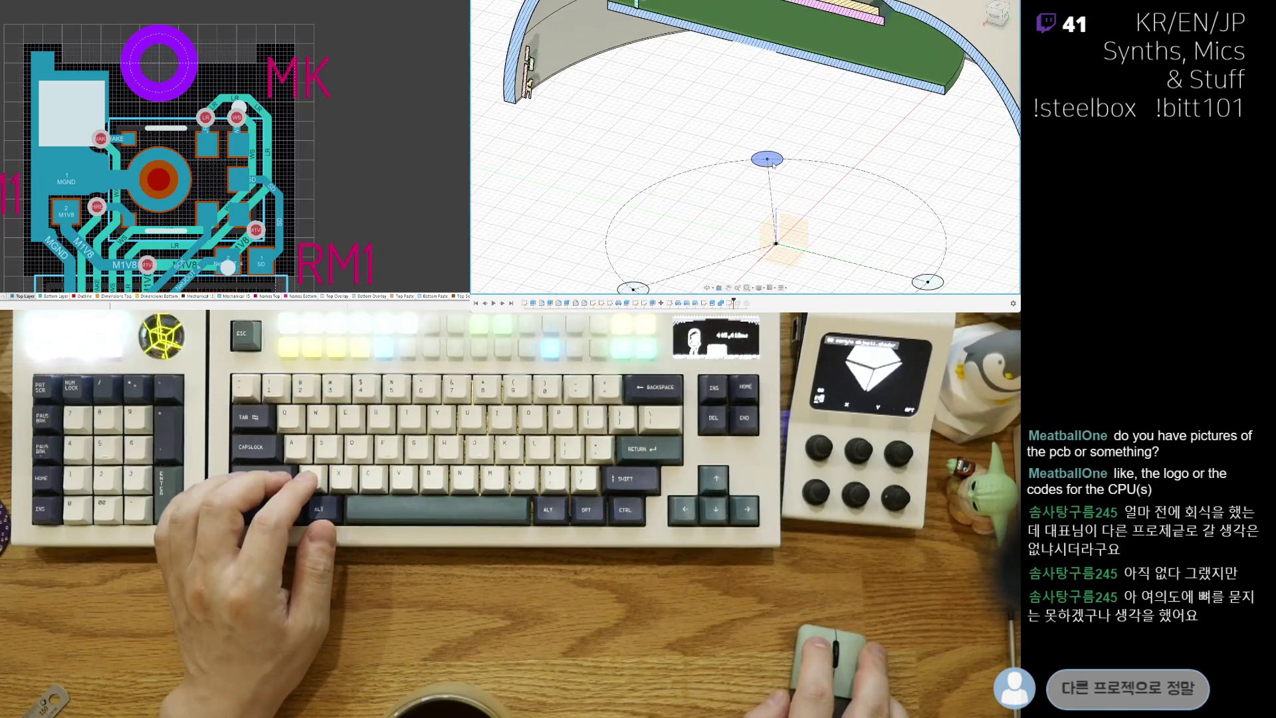
scroll(697, 193, "up", 3)
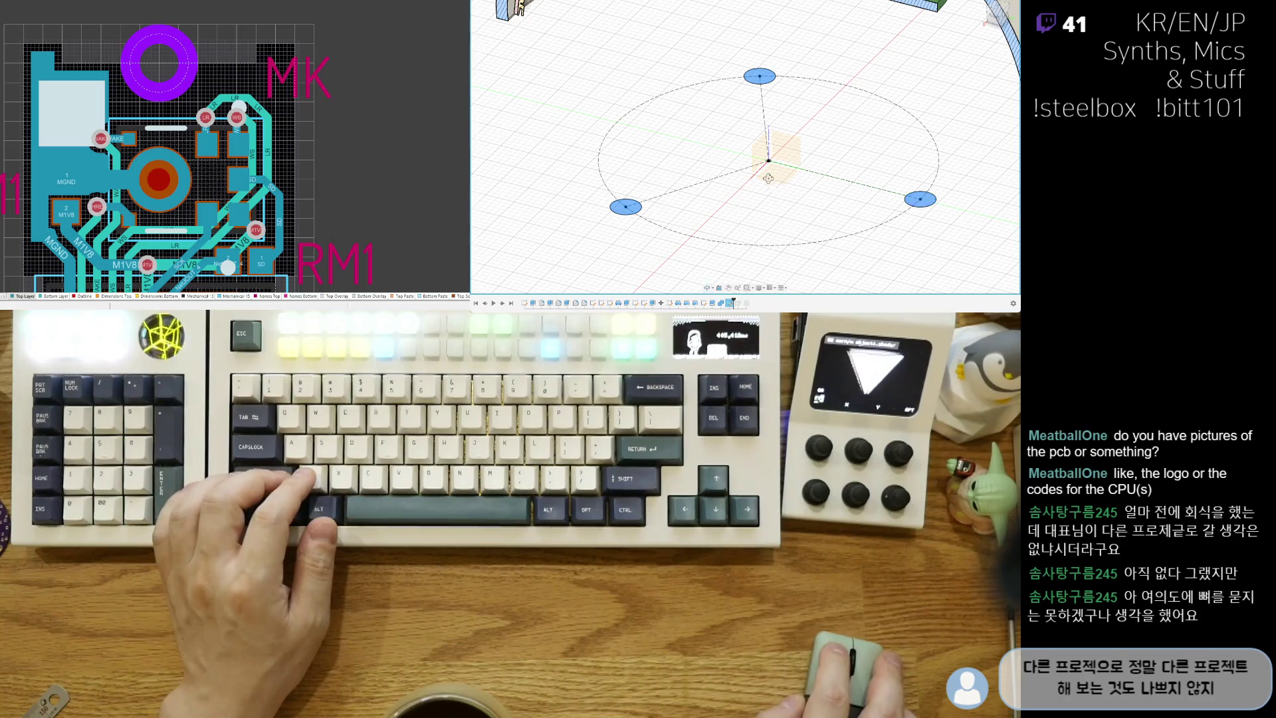
middle_click_drag(768, 178, 761, 192, "shift")
scroll(761, 194, "down", 5)
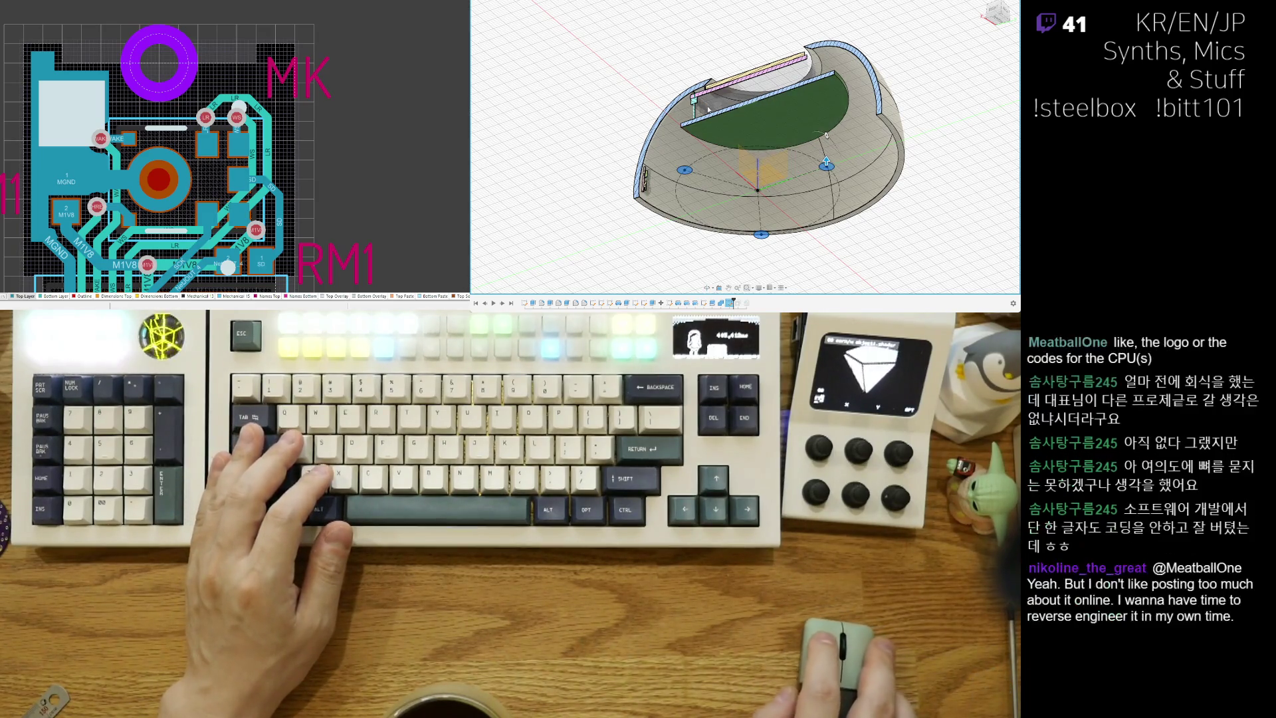
scroll(982, 98, "up", 3)
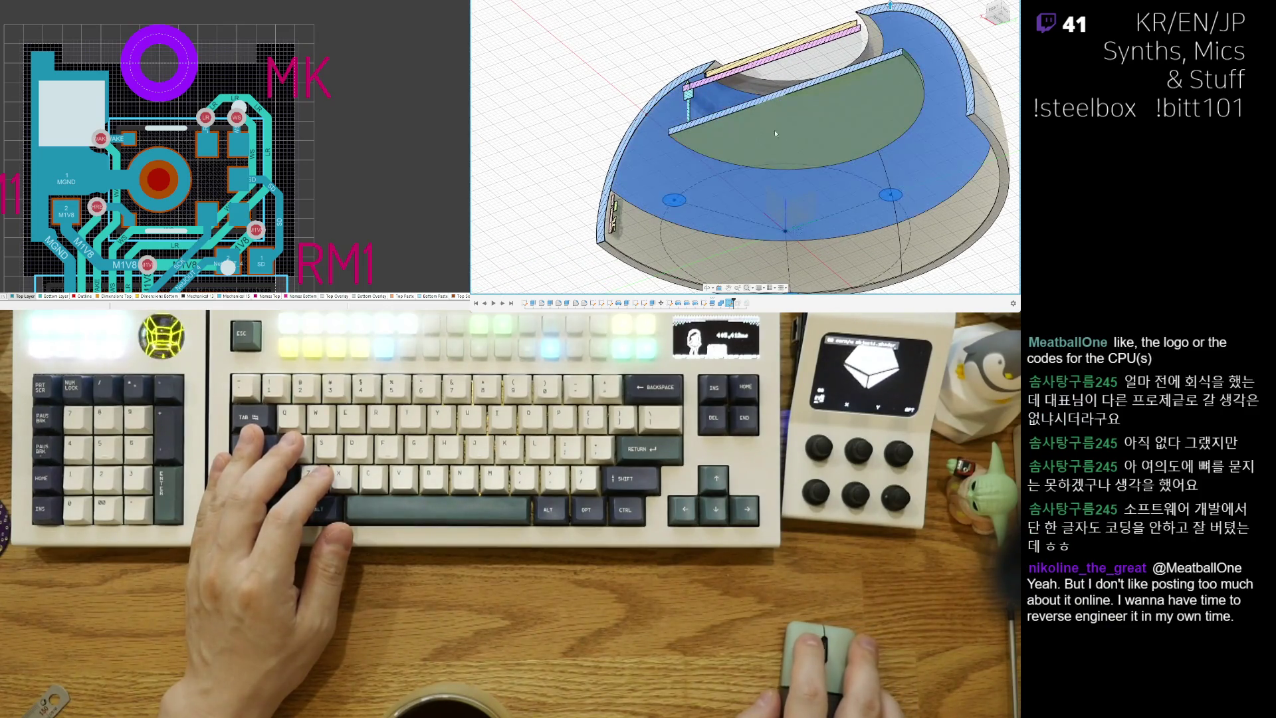
middle_click_drag(775, 130, 814, 130, "shift")
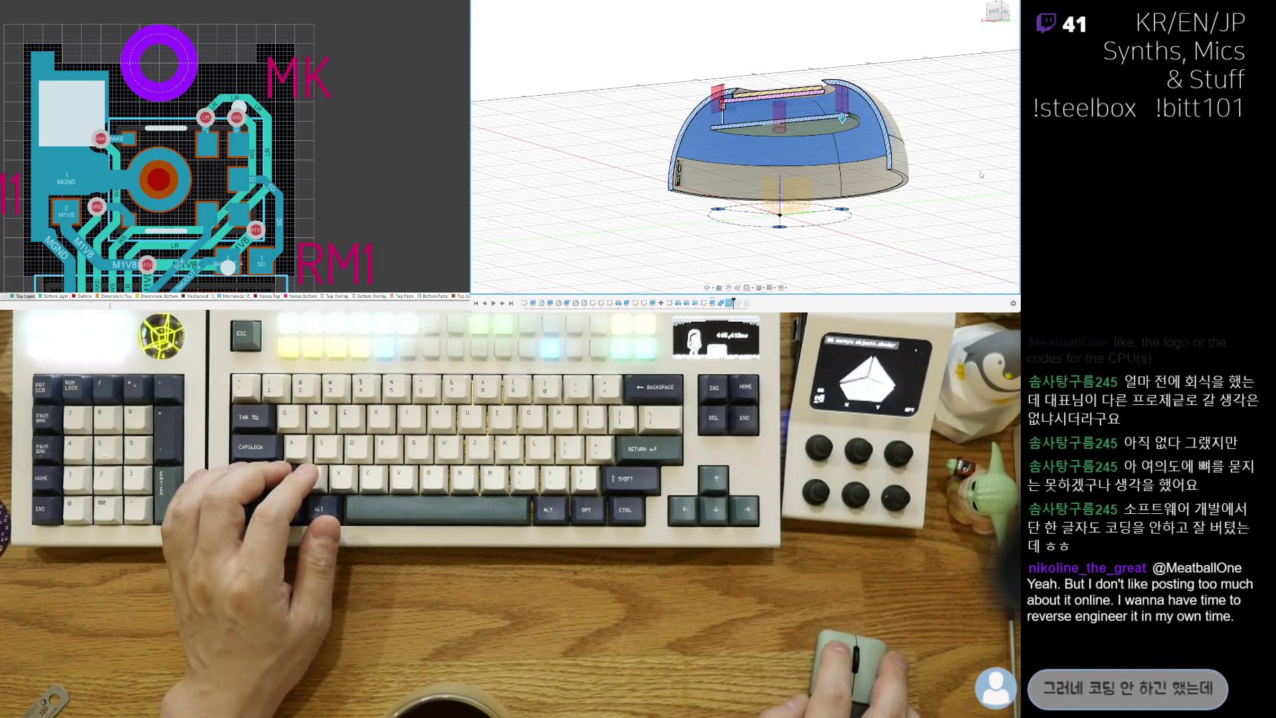
scroll(846, 120, "up", 4)
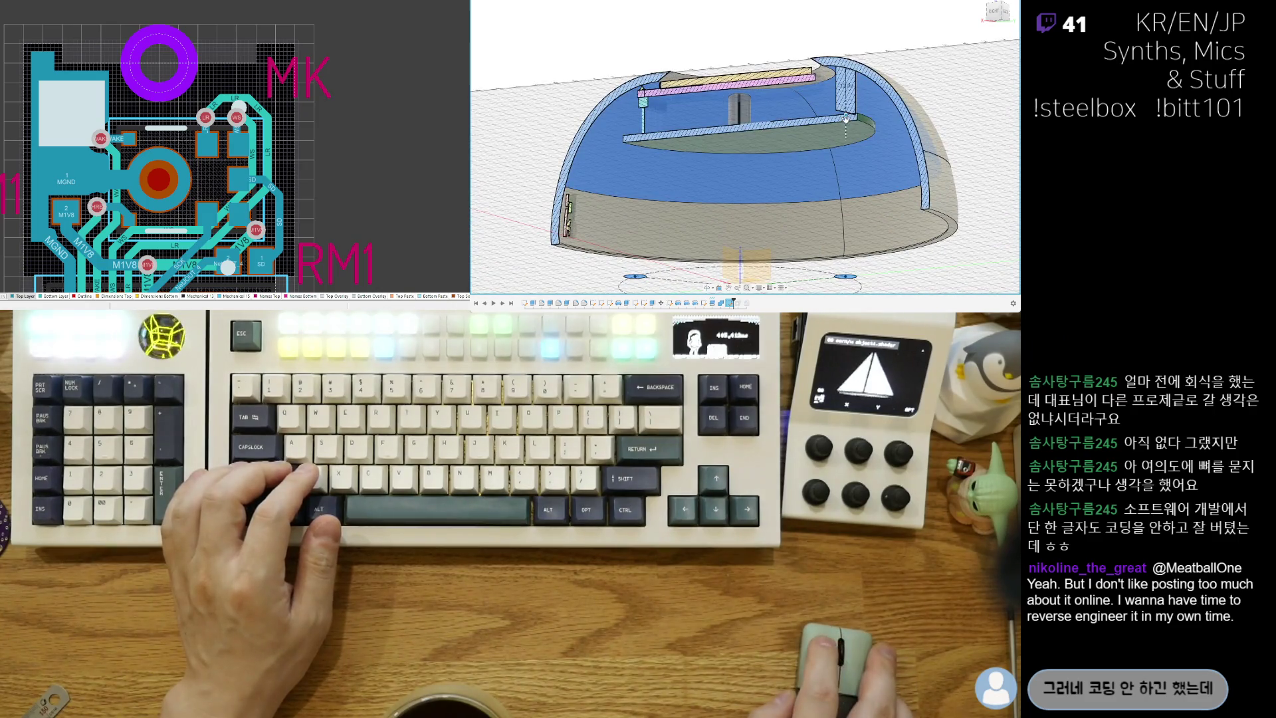
scroll(841, 116, "up", 5)
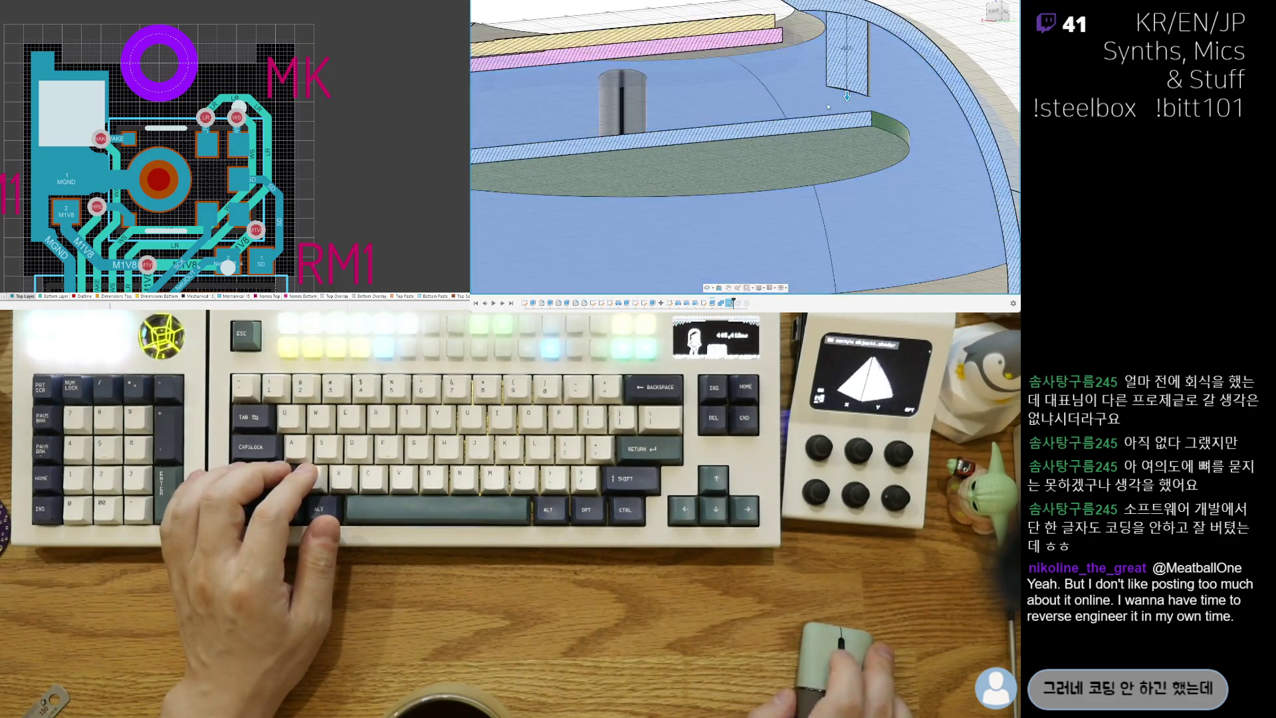
Step: Orbit to a side view of the section and extend the hatched block downward toward the inner plate
scroll(841, 117, "down", 3)
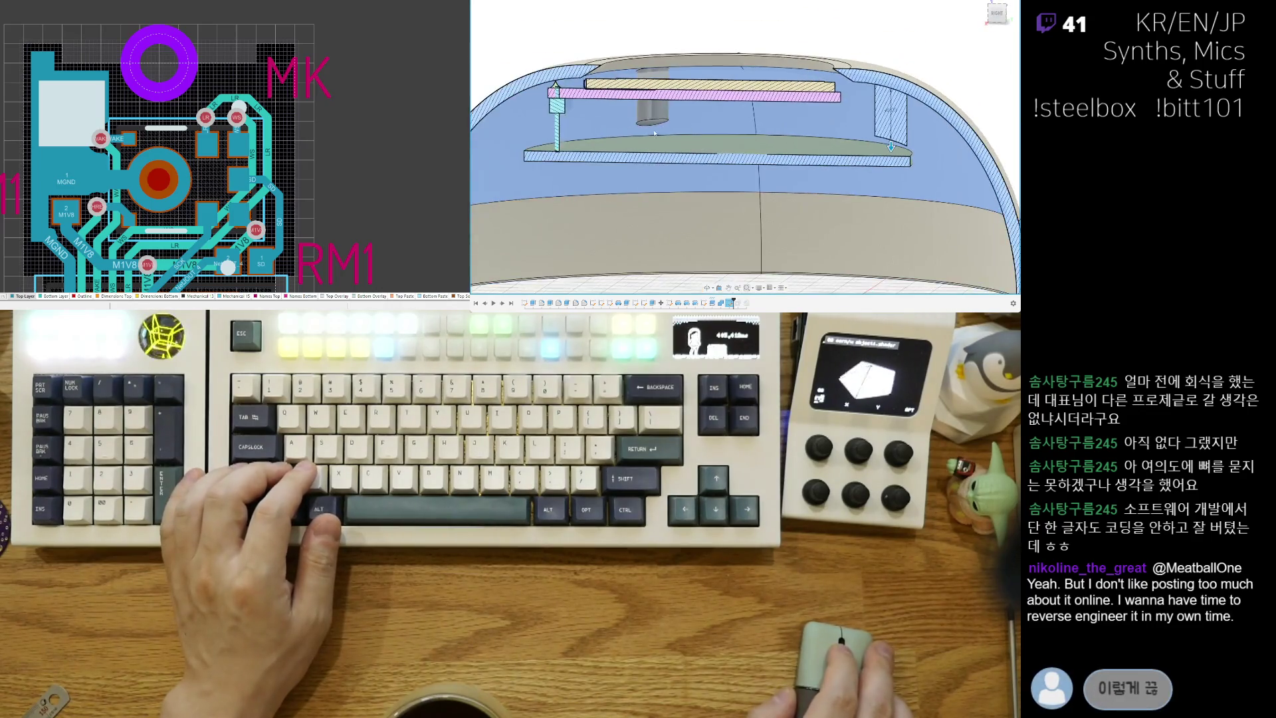
scroll(738, 156, "up", 8)
middle_click_drag(738, 155, 574, 173, "shift")
scroll(574, 173, "down", 5)
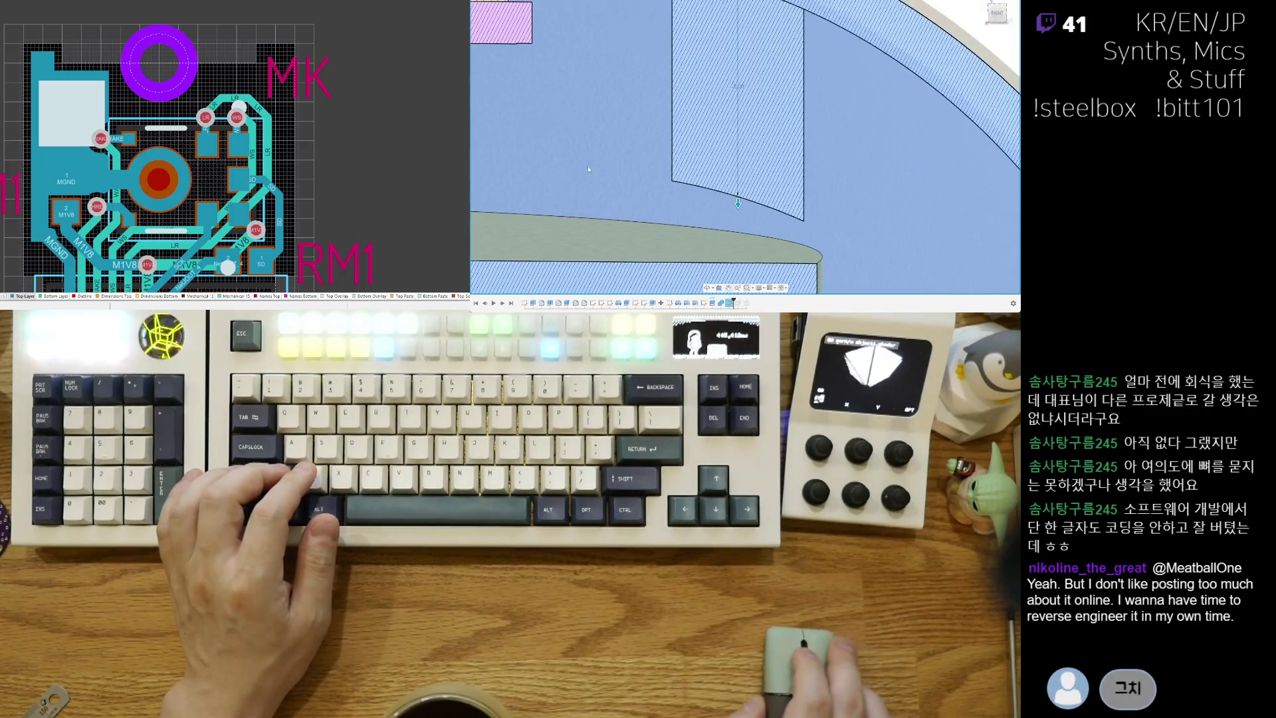
mouse_move(778, 177)
middle_mouse_down("shift")
mouse_move(732, 169)
mouse_move(697, 190)
mouse_move(769, 193)
middle_mouse_up("shift")
scroll(749, 160, "down", 5)
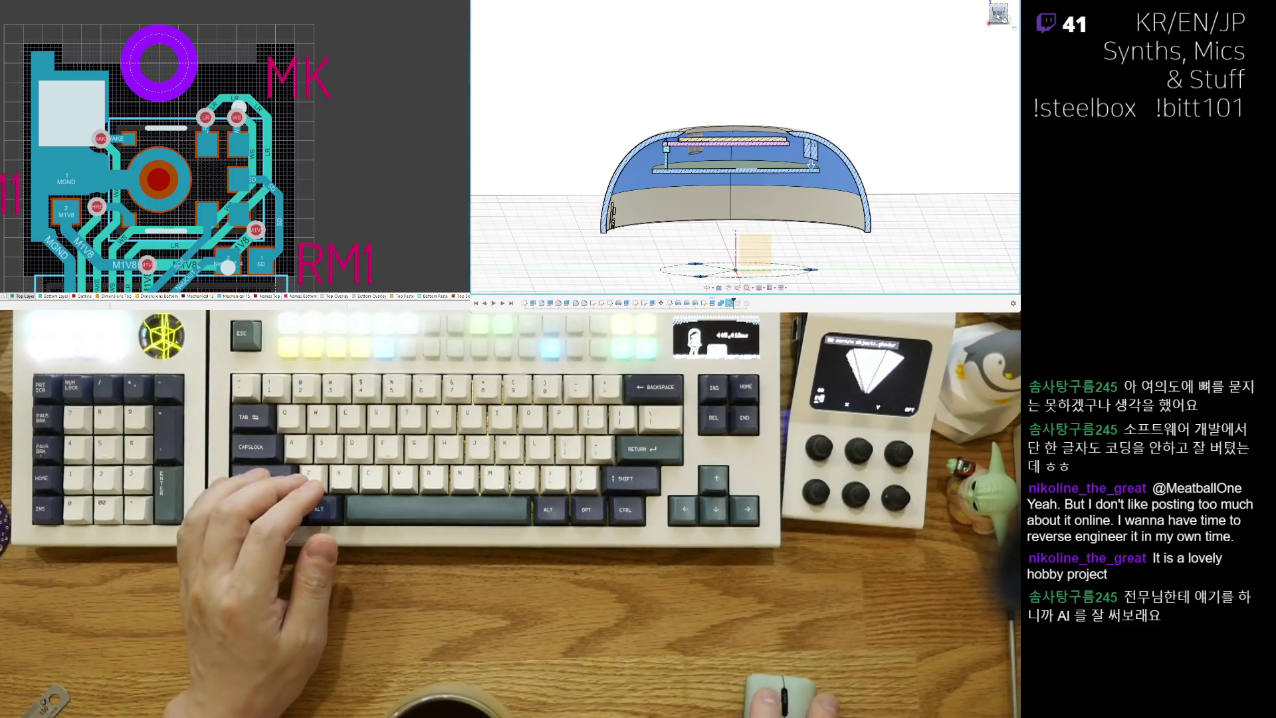
scroll(818, 162, "up", 10)
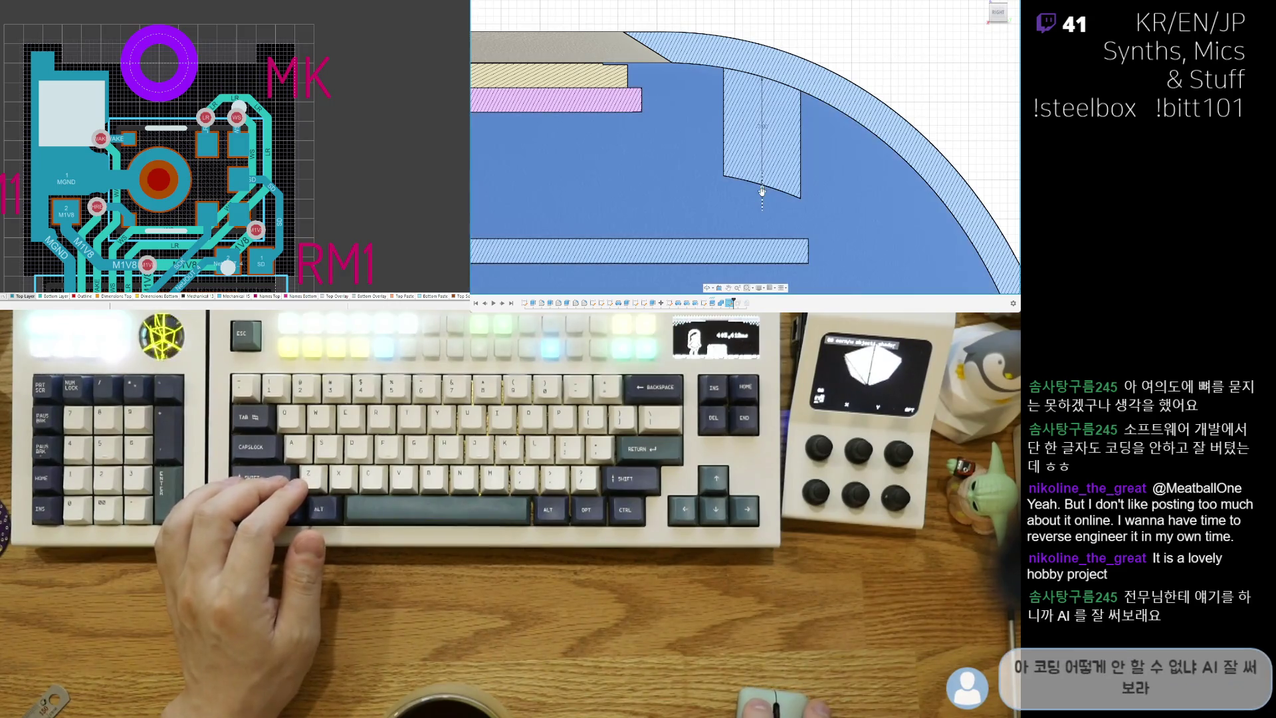
mouse_move(762, 192)
left_mouse_down()
mouse_move(767, 226)
mouse_move(772, 210)
left_mouse_up()
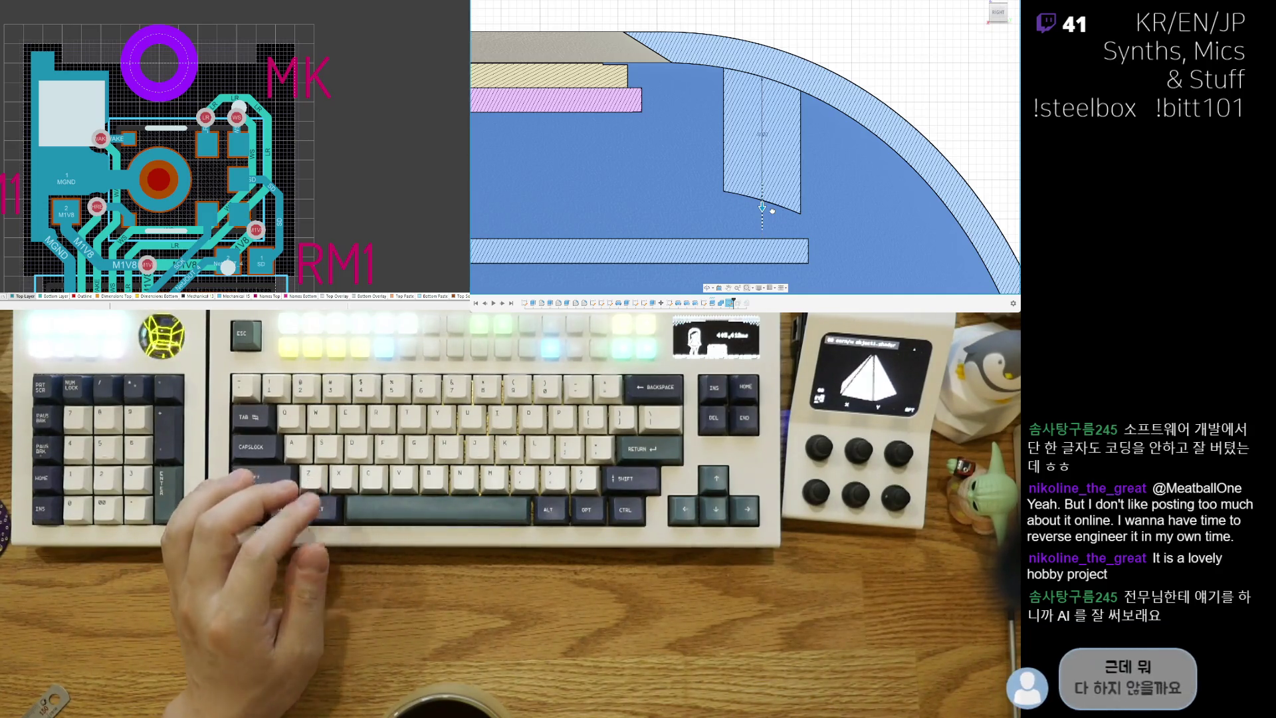
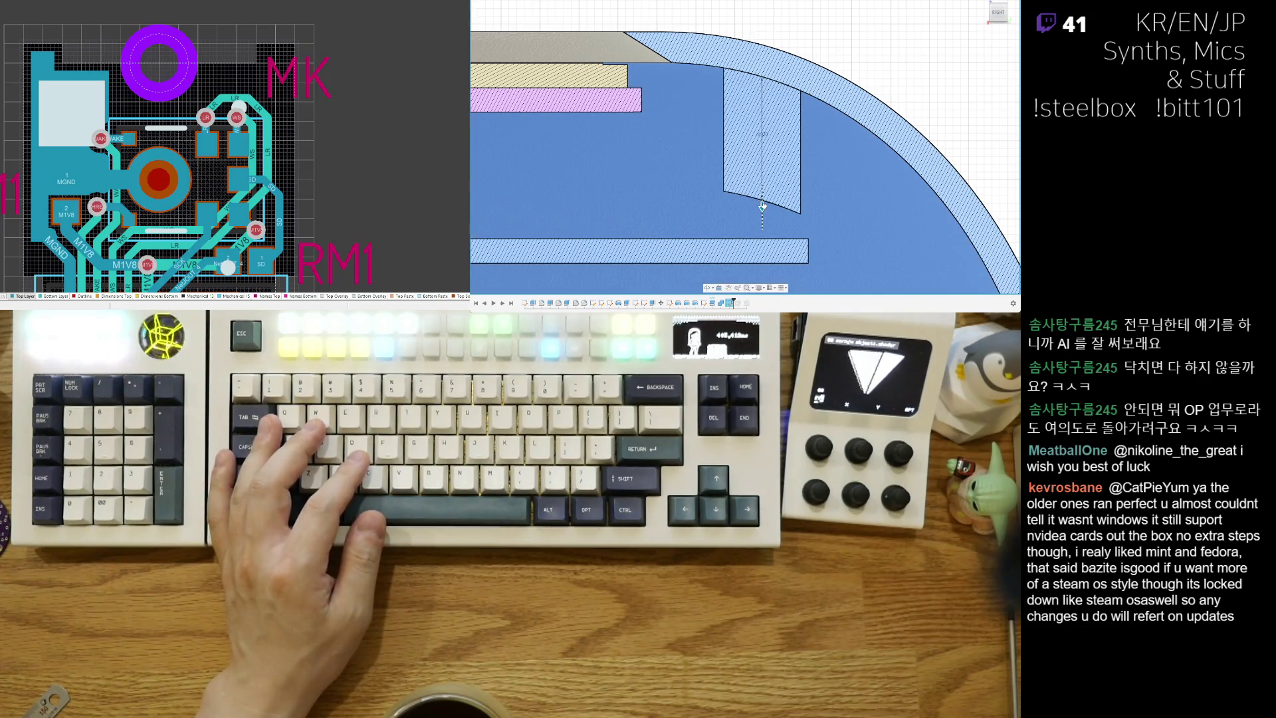
Step: Orbit, pan and zoom around the sectioned shell to inspect it in 3-D, including the green face
scroll(762, 207, "down", 5)
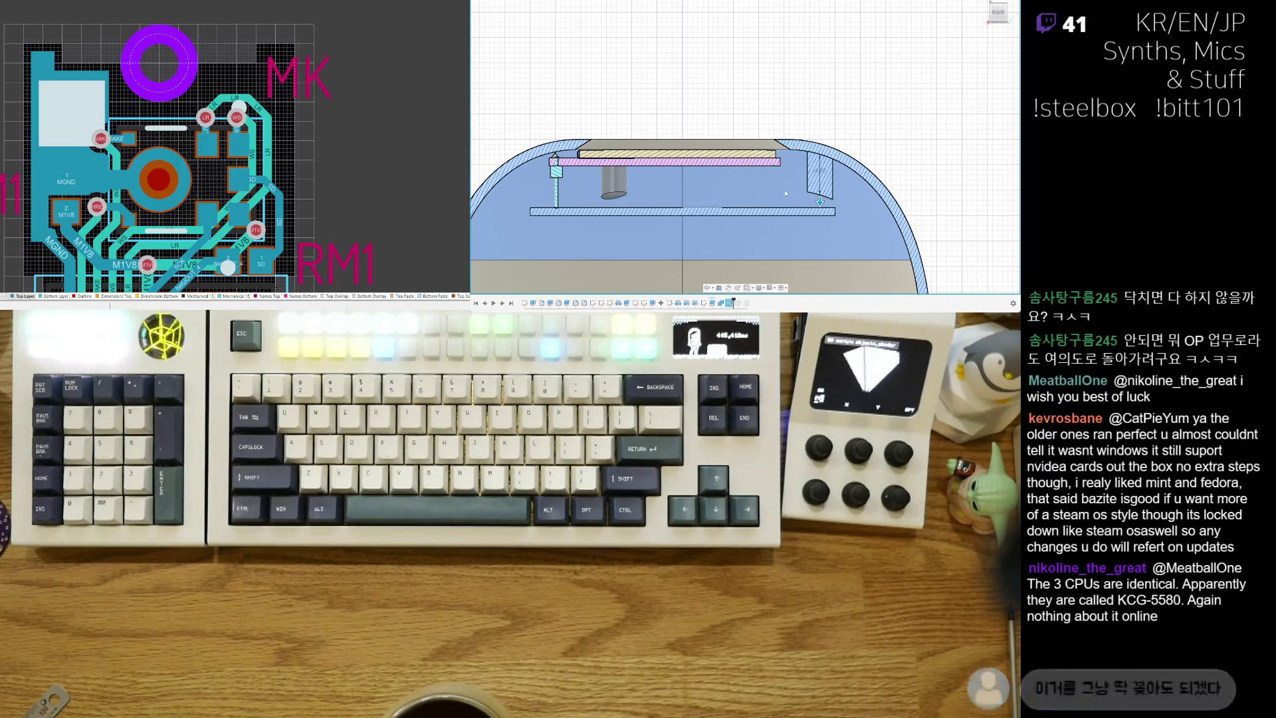
middle_click_drag(780, 186, 805, 229, "shift")
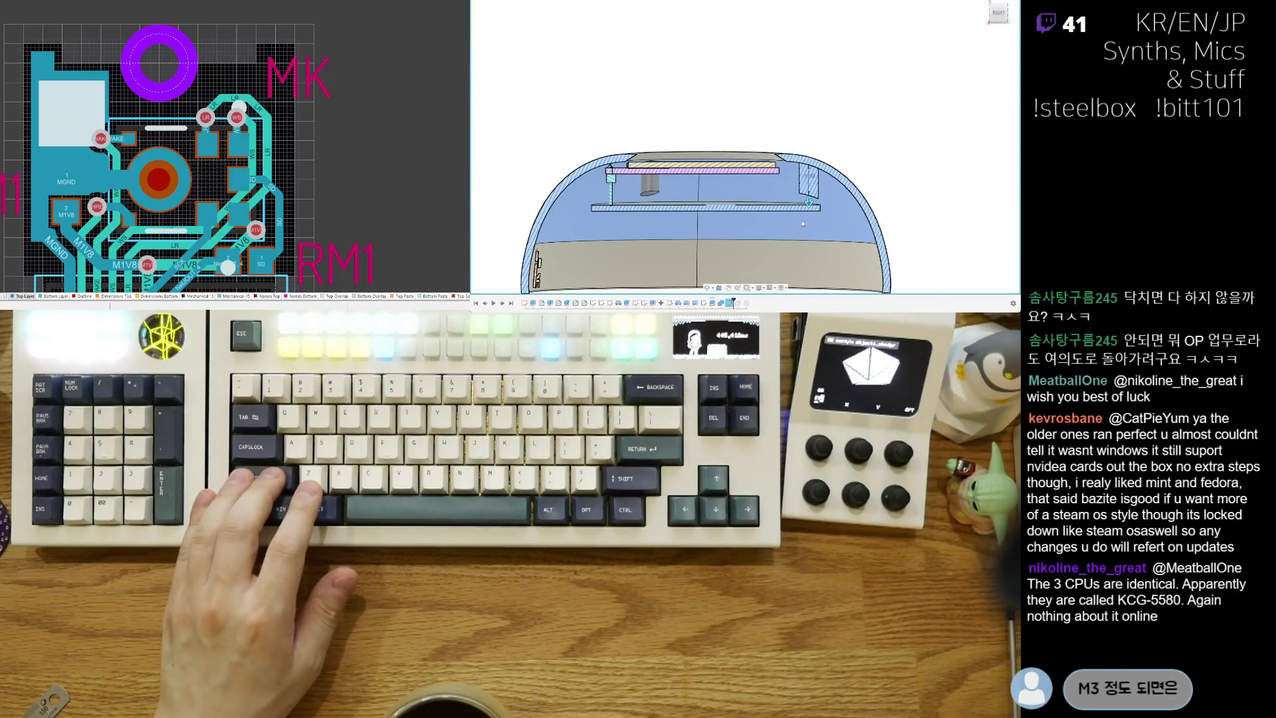
scroll(802, 224, "up", 3)
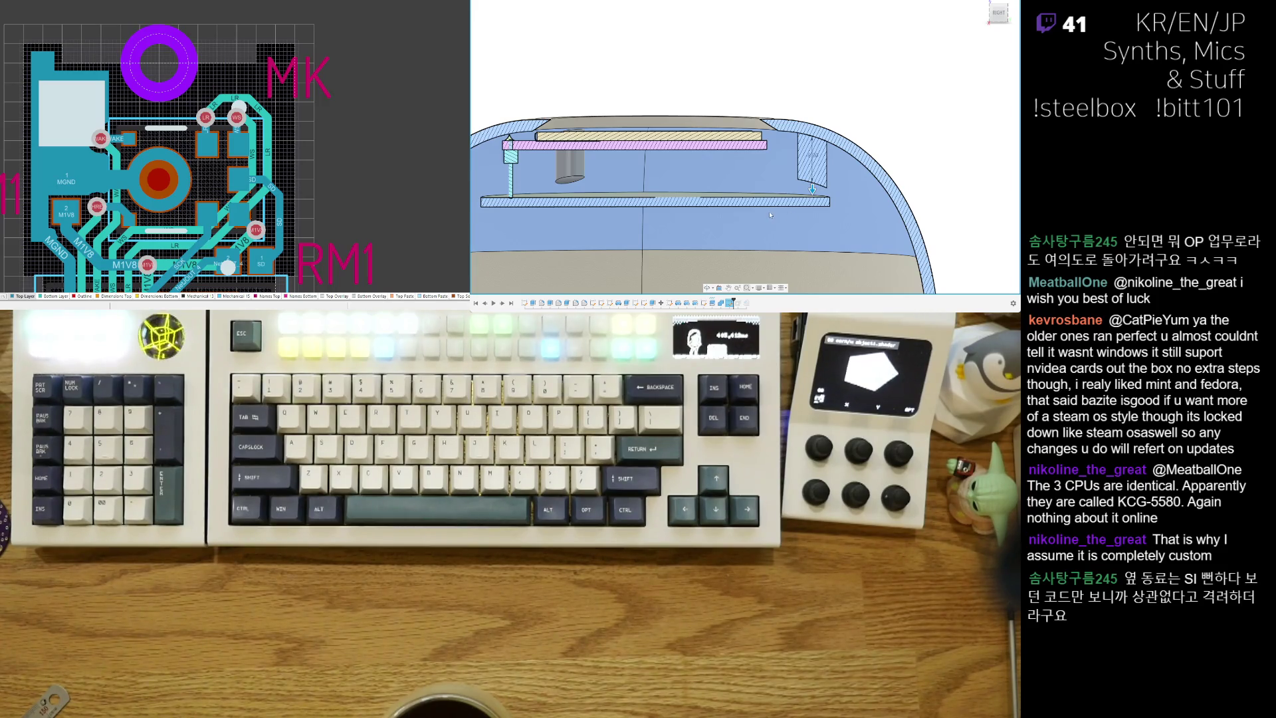
scroll(770, 214, "up", 4)
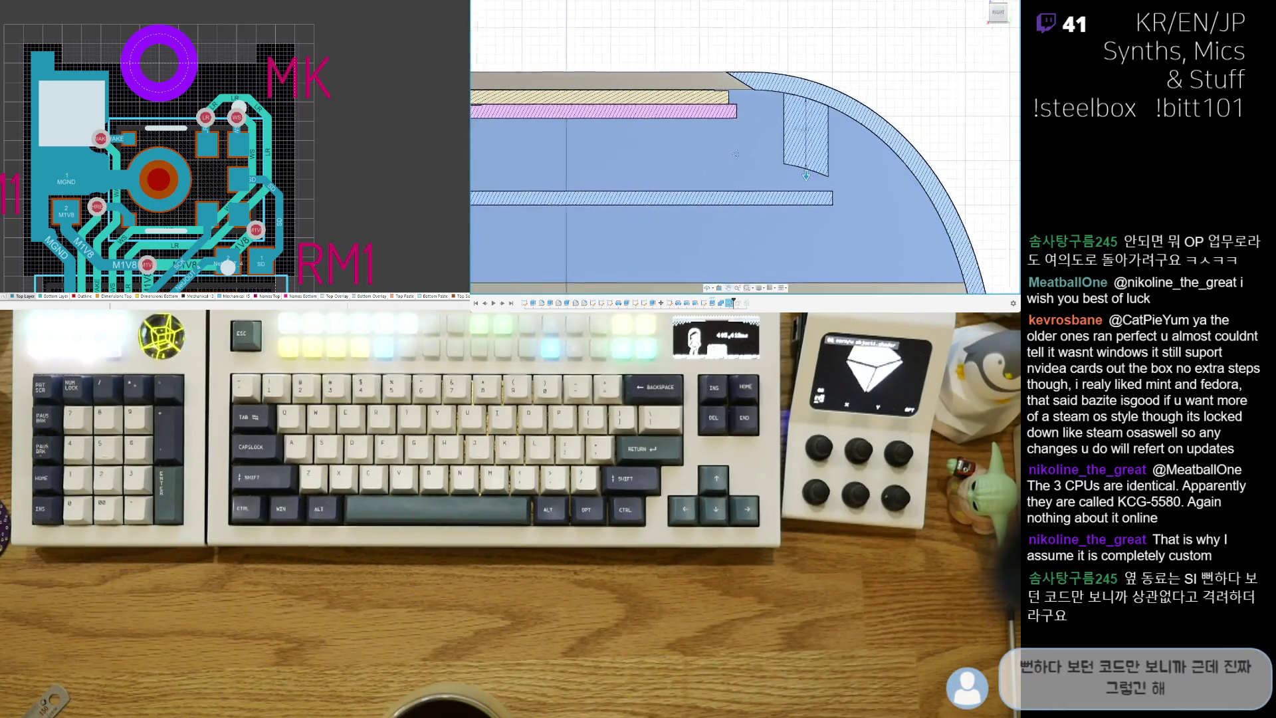
scroll(806, 174, "up", 1)
middle_click_drag(806, 175, 730, 171)
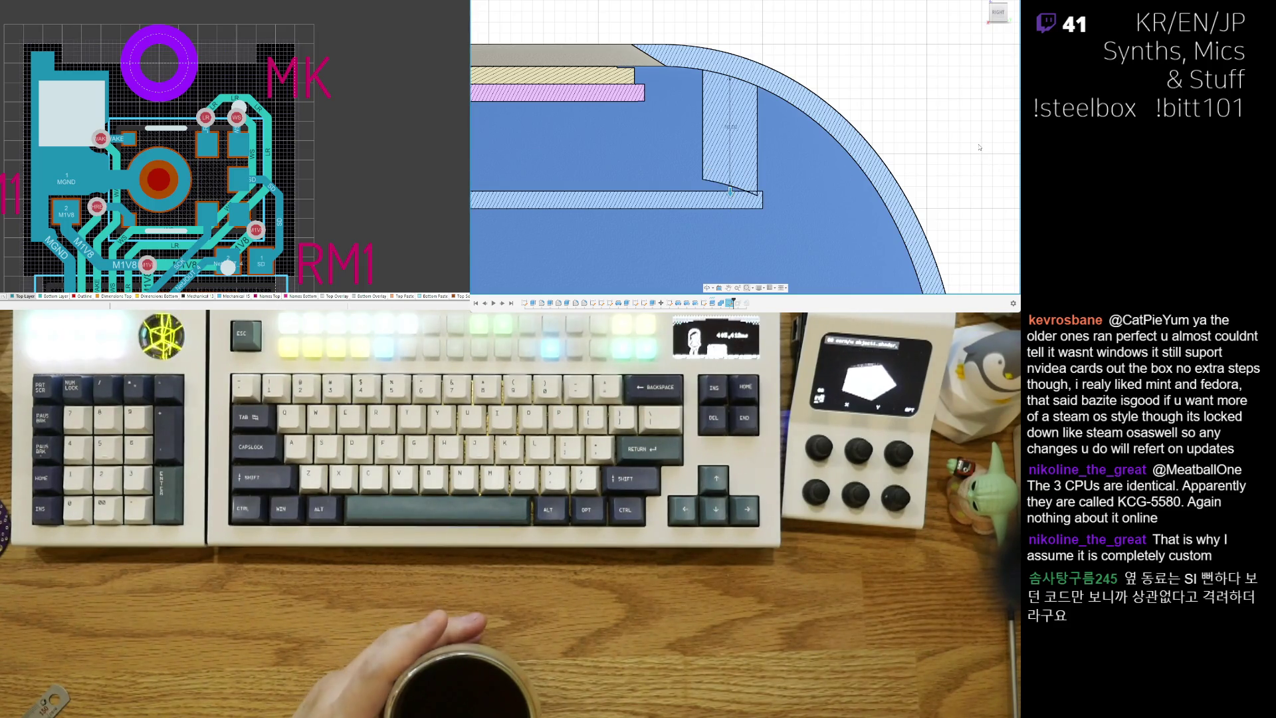
mouse_move(976, 153)
middle_mouse_down("shift")
mouse_move(806, 201)
mouse_move(731, 133)
middle_mouse_up("shift")
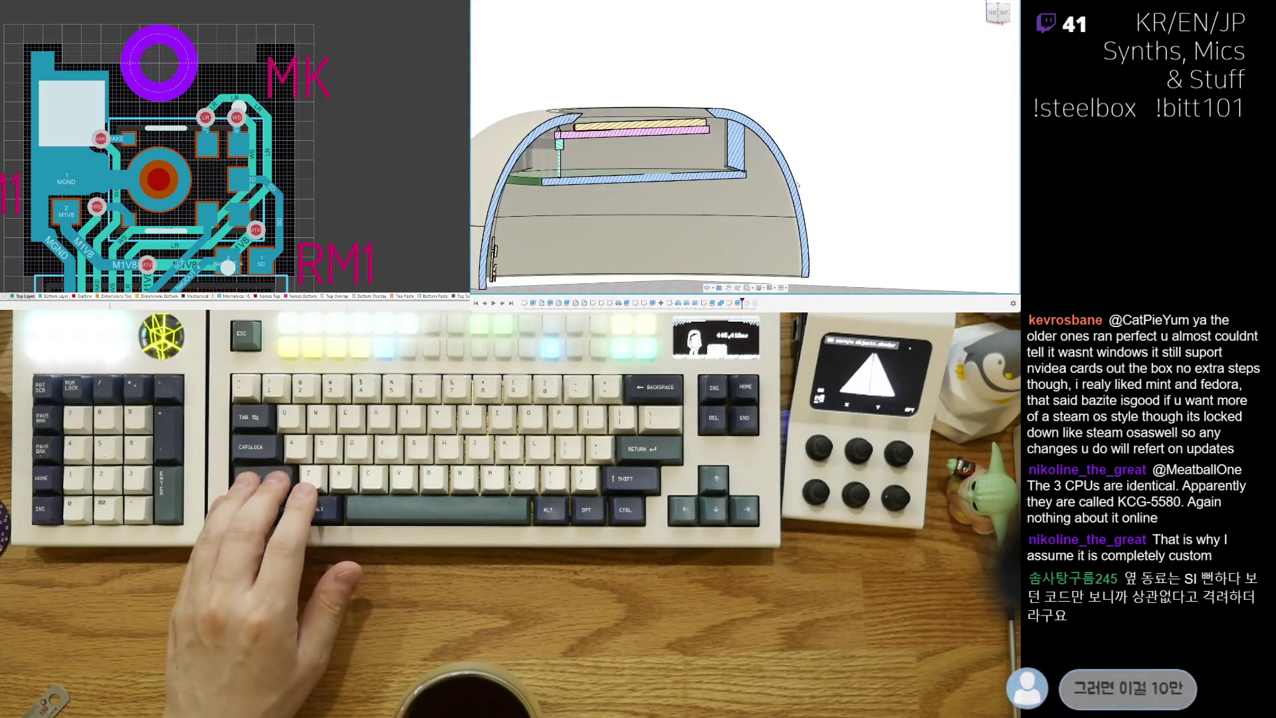
scroll(717, 124, "up", 3)
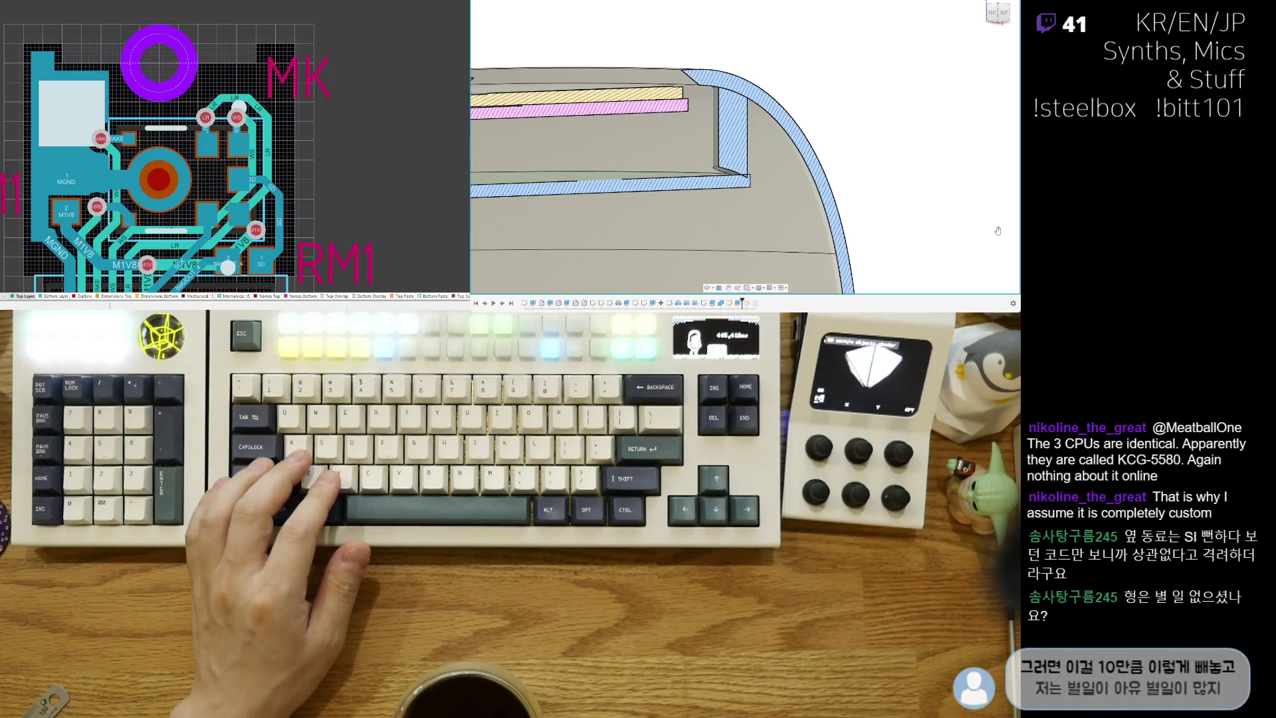
scroll(938, 233, "down", 5)
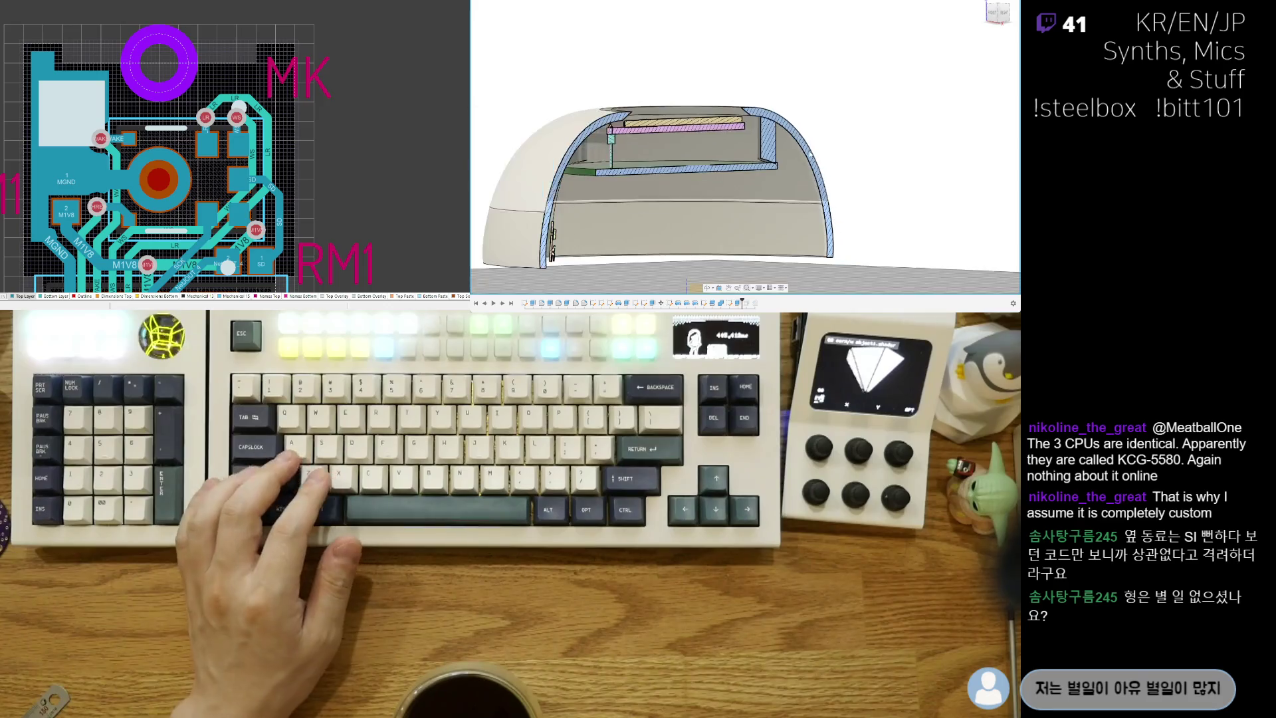
mouse_move(938, 233)
middle_mouse_down("shift")
mouse_move(811, 183)
mouse_move(902, 218)
middle_mouse_up("shift")
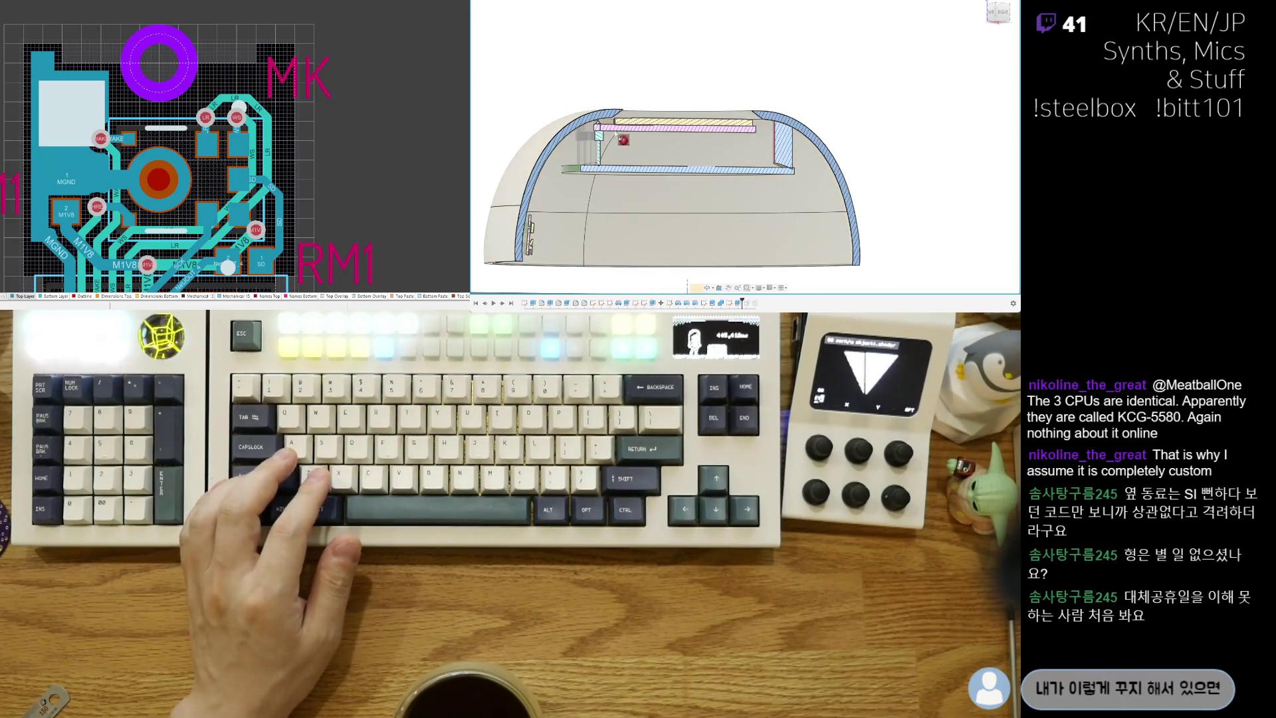
middle_click_drag(928, 237, 737, 172, "shift")
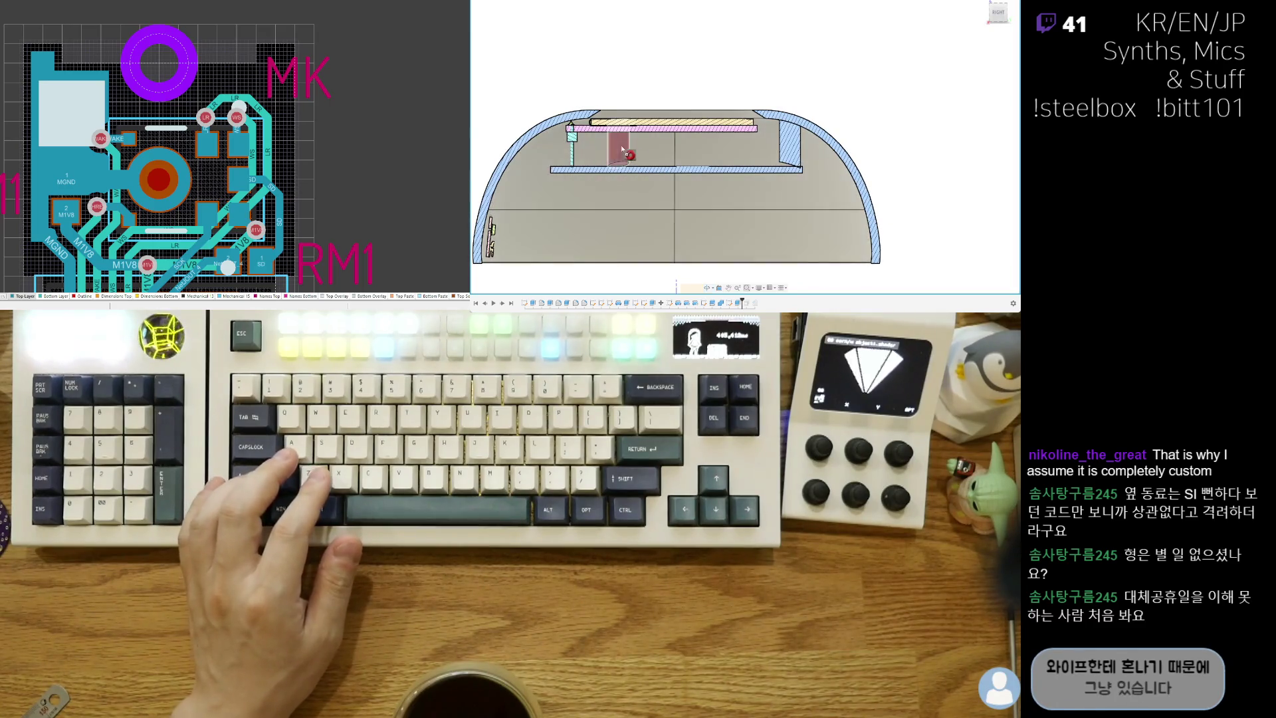
mouse_move(622, 148)
middle_mouse_down("shift")
mouse_move(718, 123)
mouse_move(701, 170)
mouse_move(725, 113)
mouse_move(738, 160)
mouse_move(764, 153)
middle_mouse_up("shift")
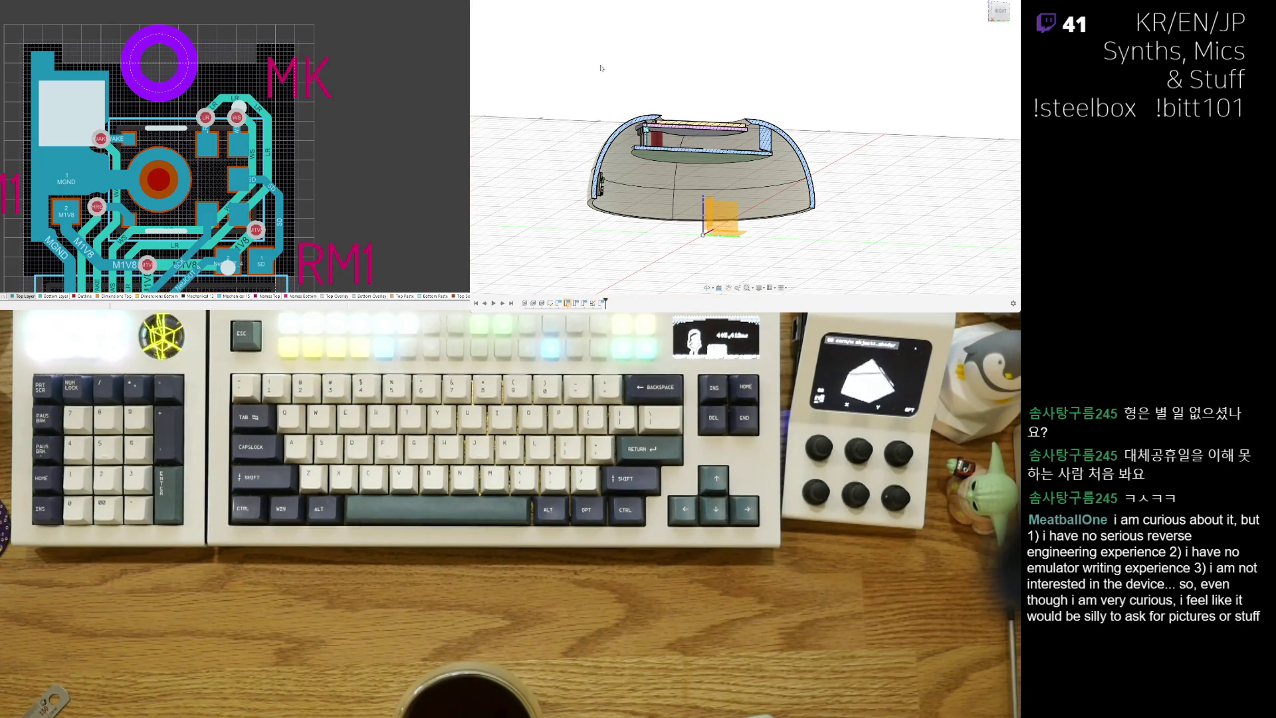
Step: View the dome from above, step the design history with redo/undo, then orbit the translucent dome
mouse_move(600, 68)
middle_mouse_down("shift")
mouse_move(600, 47)
mouse_move(600, 93)
mouse_move(757, 169)
middle_mouse_up("shift")
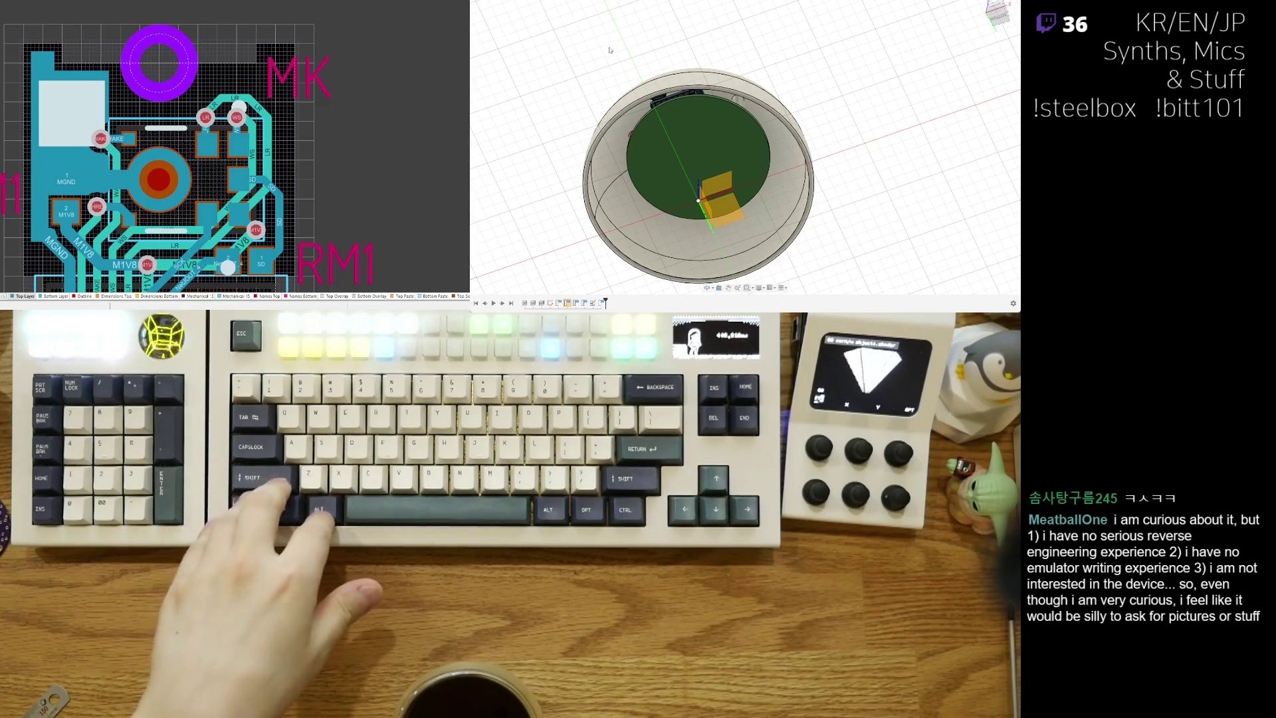
mouse_move(625, 59)
middle_mouse_down("shift")
mouse_move(638, 54)
mouse_move(531, 135)
middle_mouse_up("shift")
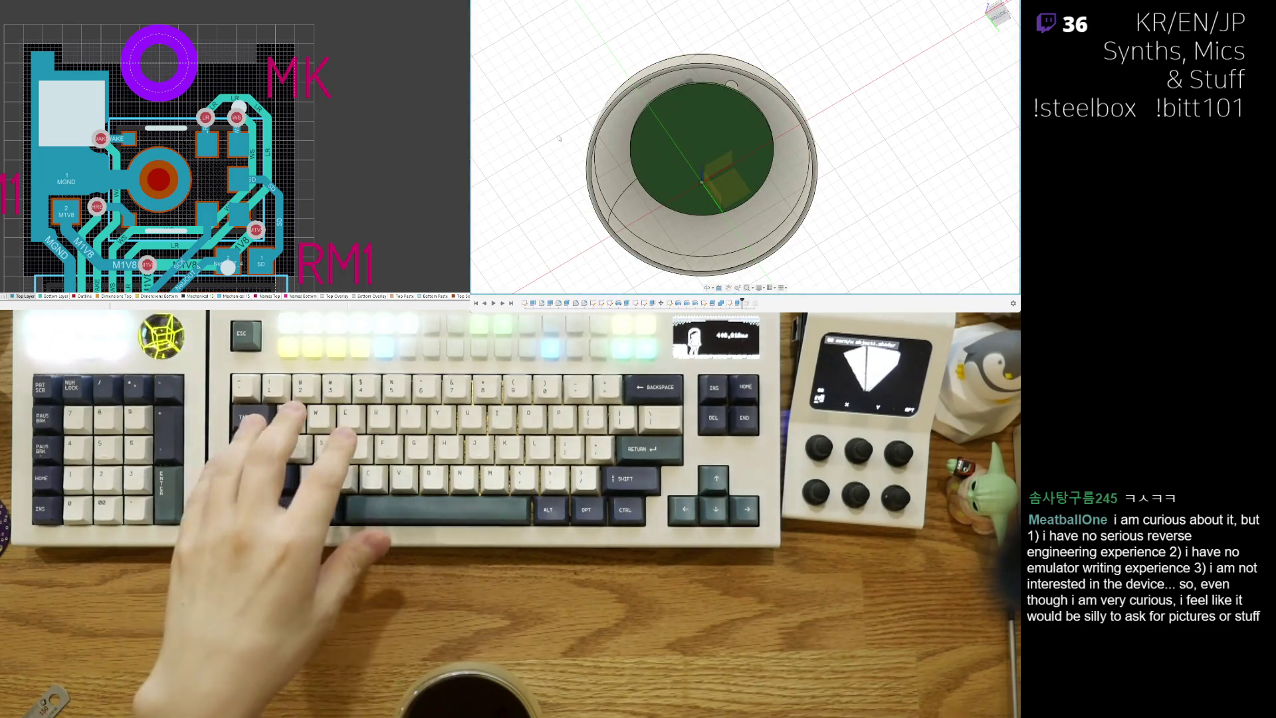
key("ctrl+y")
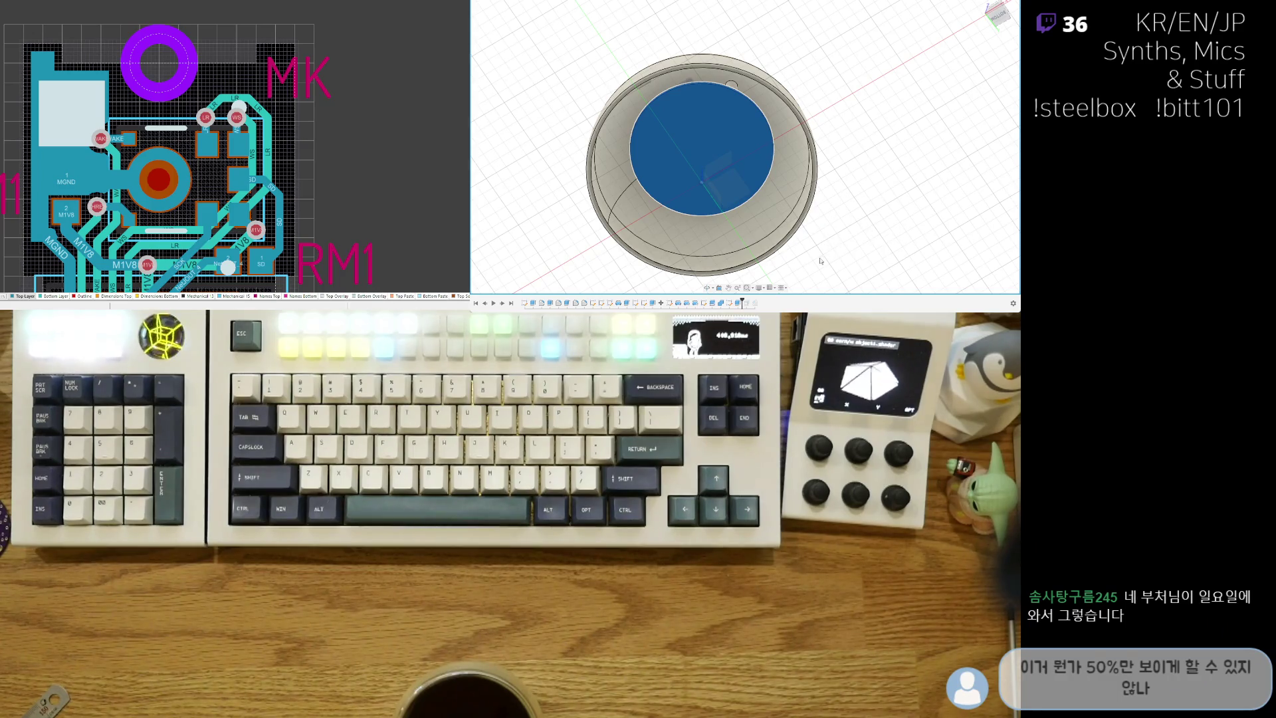
key("ctrl+z")
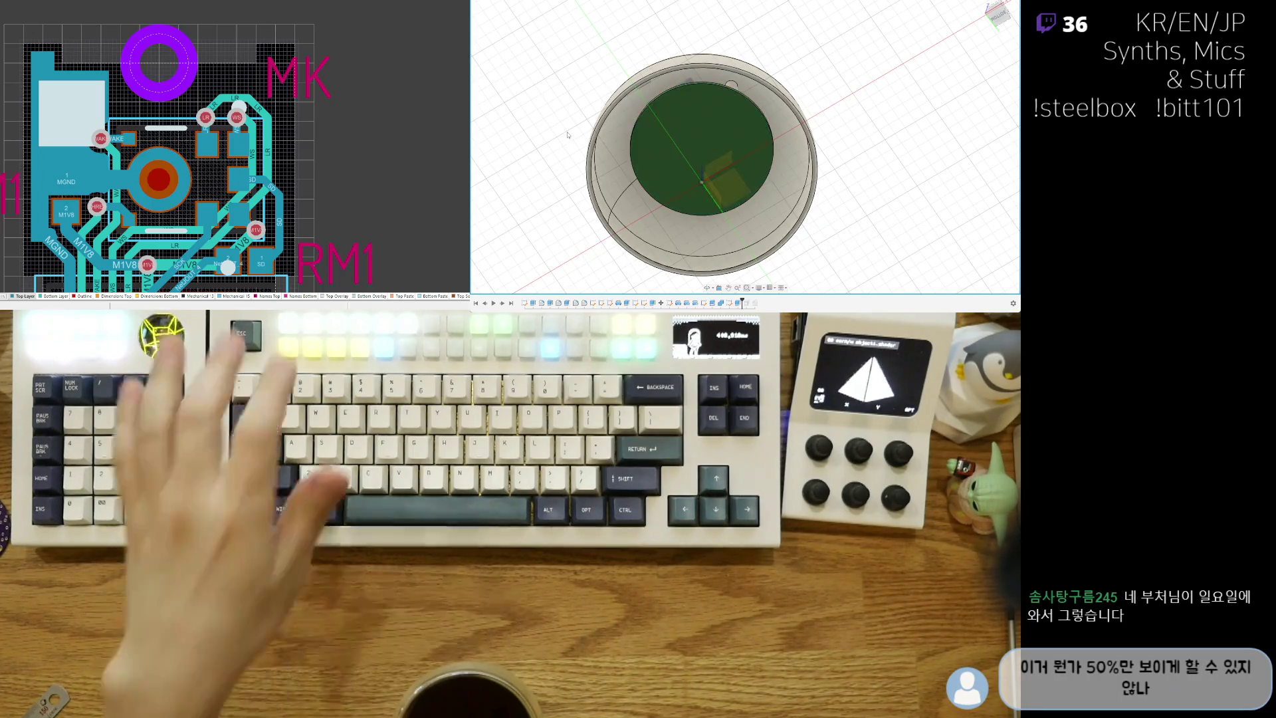
key("ctrl+y")
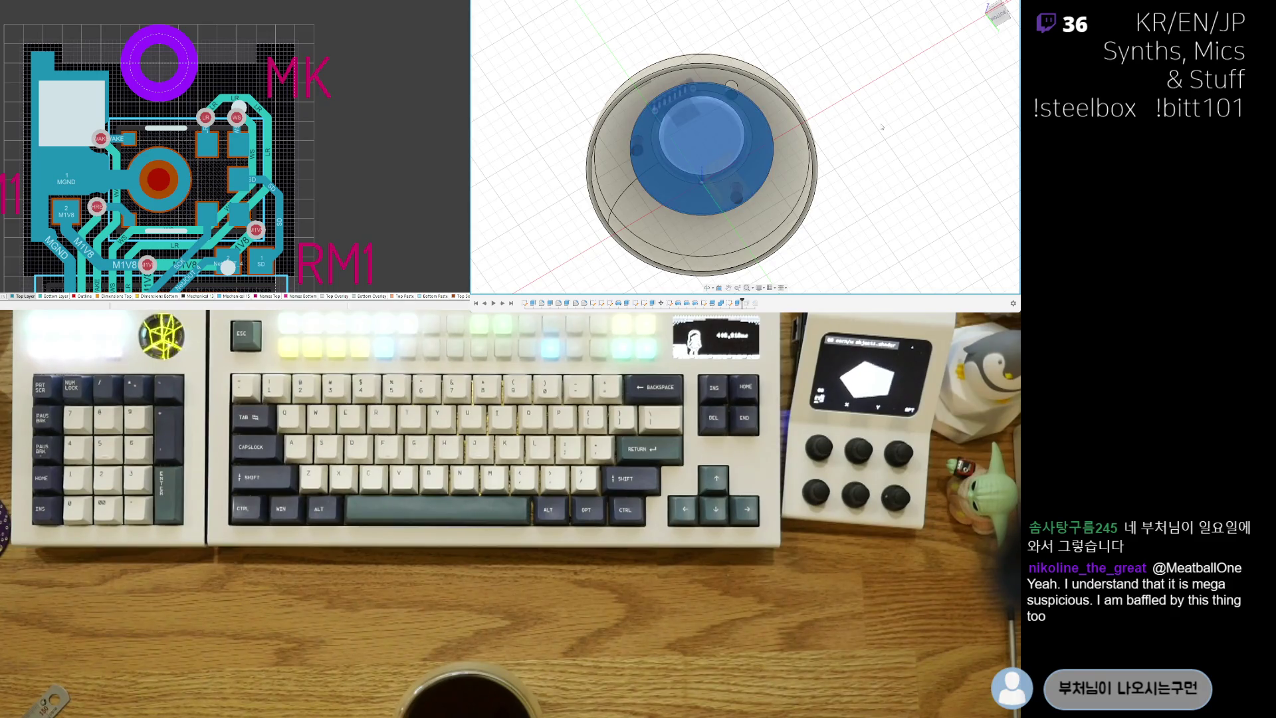
key("ctrl+z")
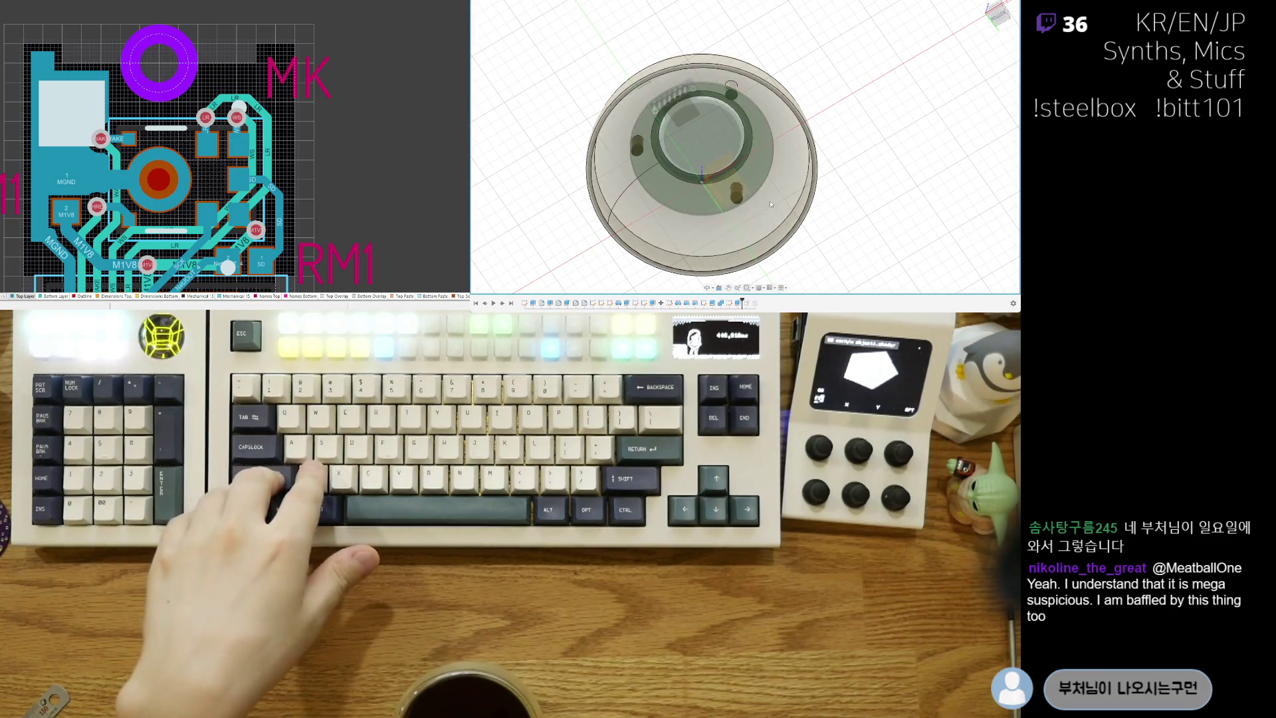
middle_click_drag(771, 204, 519, 91, "shift")
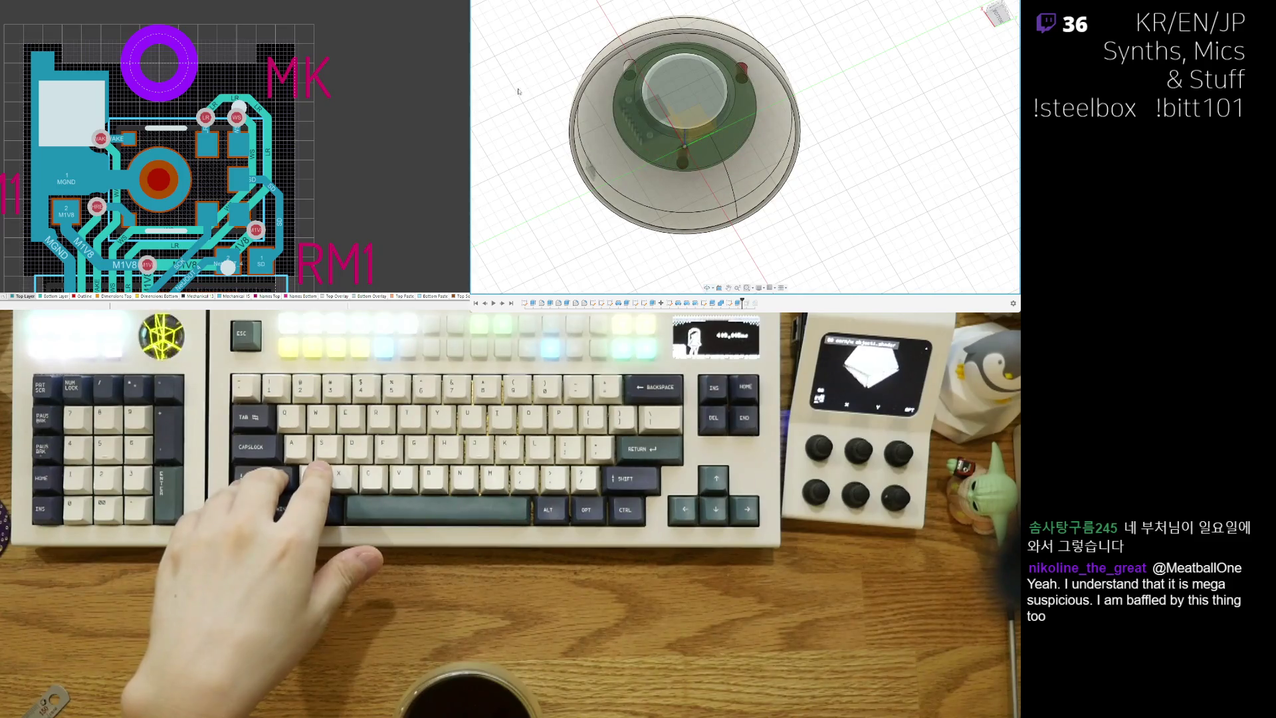
middle_click_drag(792, 11, 515, 85, "shift")
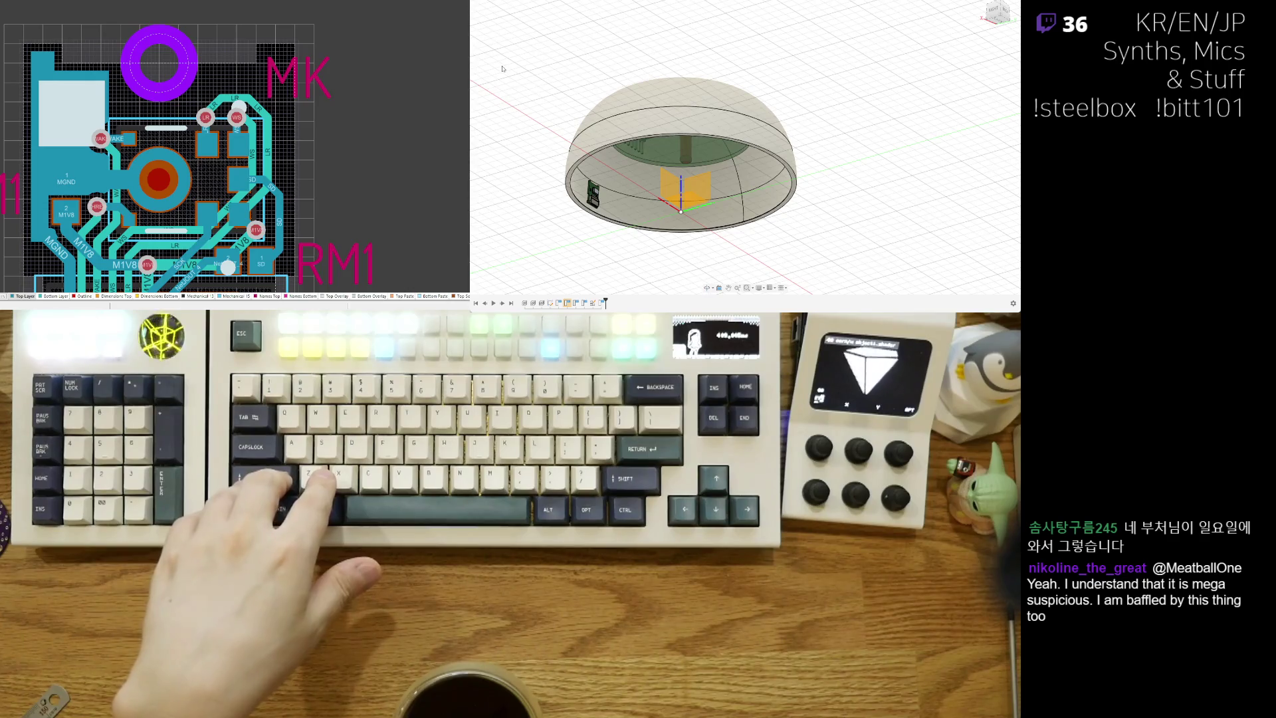
Step: Step back to the open-topped shell and look down into the ring
key("ctrl+z")
key("ctrl+y")
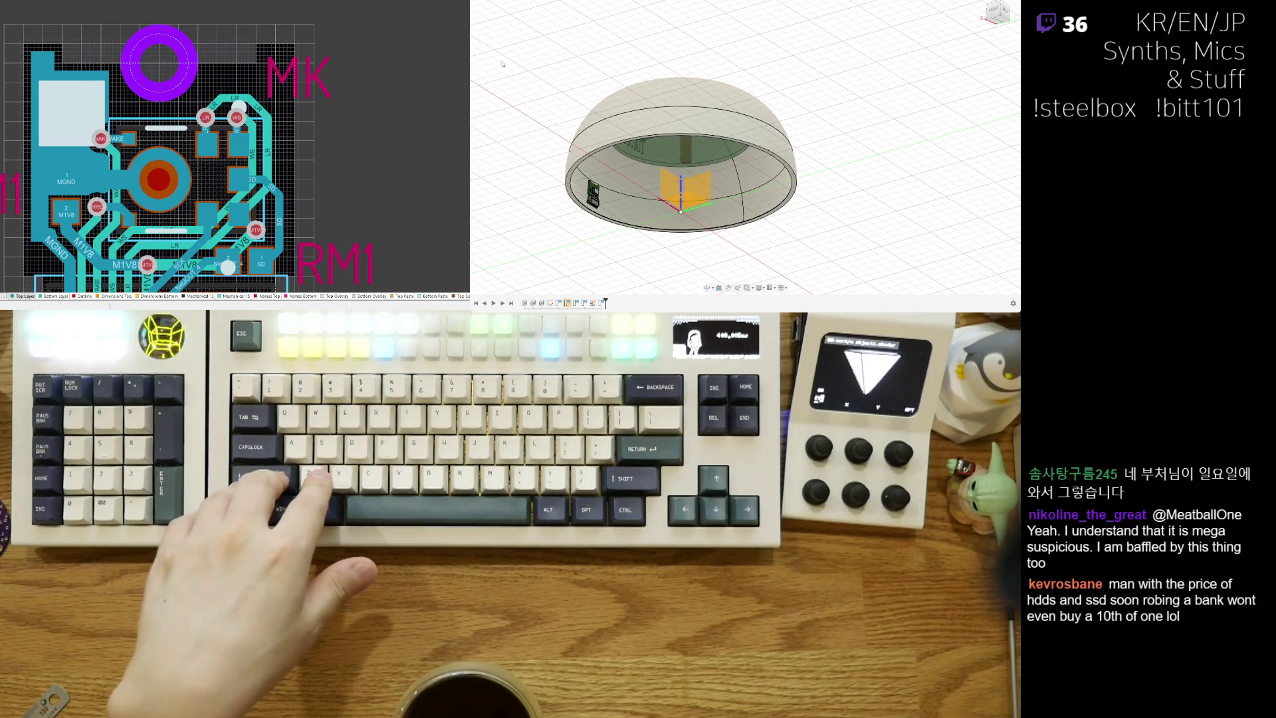
key("ctrl+z")
middle_click_drag(502, 67, 771, 108, "shift")
scroll(770, 108, "up", 5)
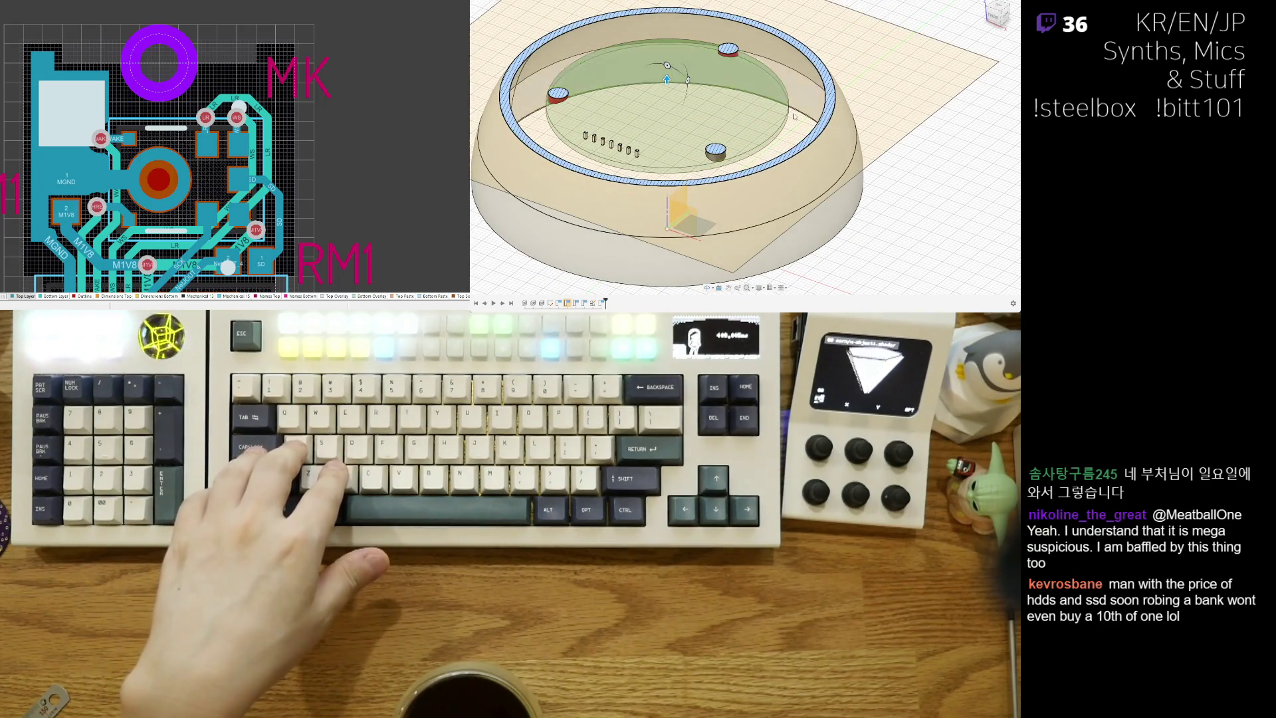
Step: Start an offset plane across the ring, cancel it, and zoom out
left_click(667, 72)
middle_click_drag(668, 72, 672, 69, "shift")
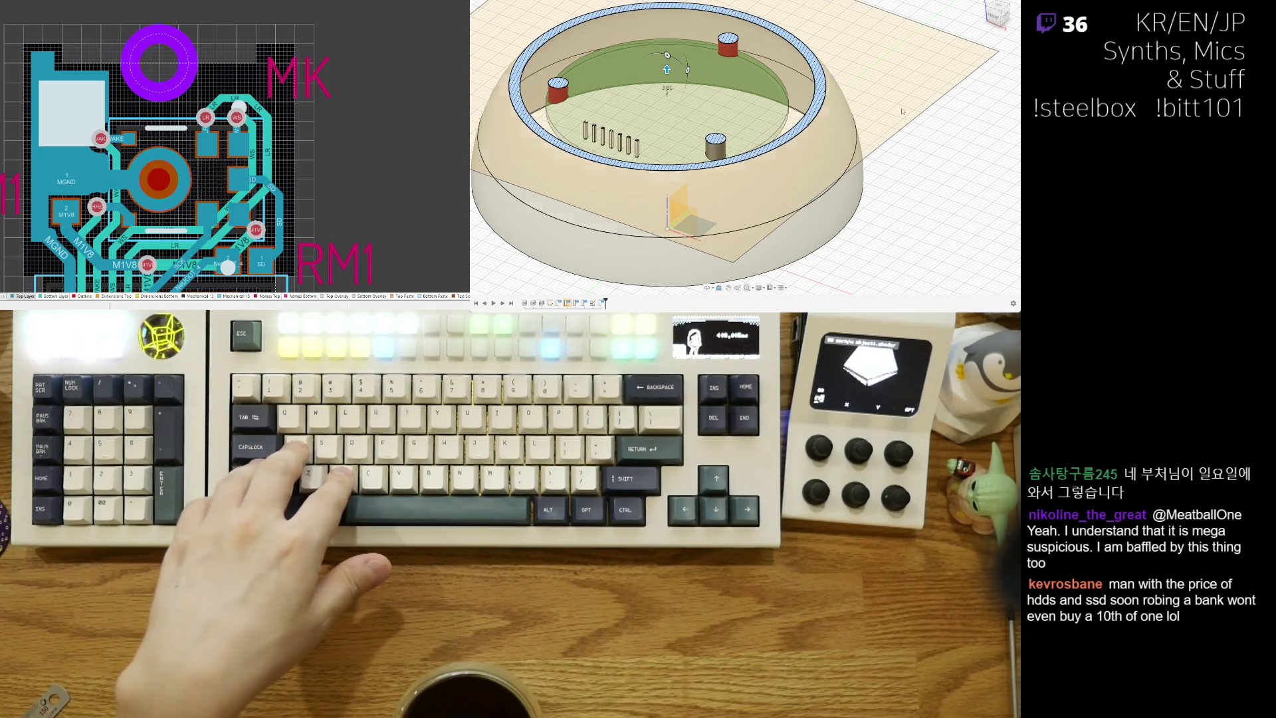
key("Escape")
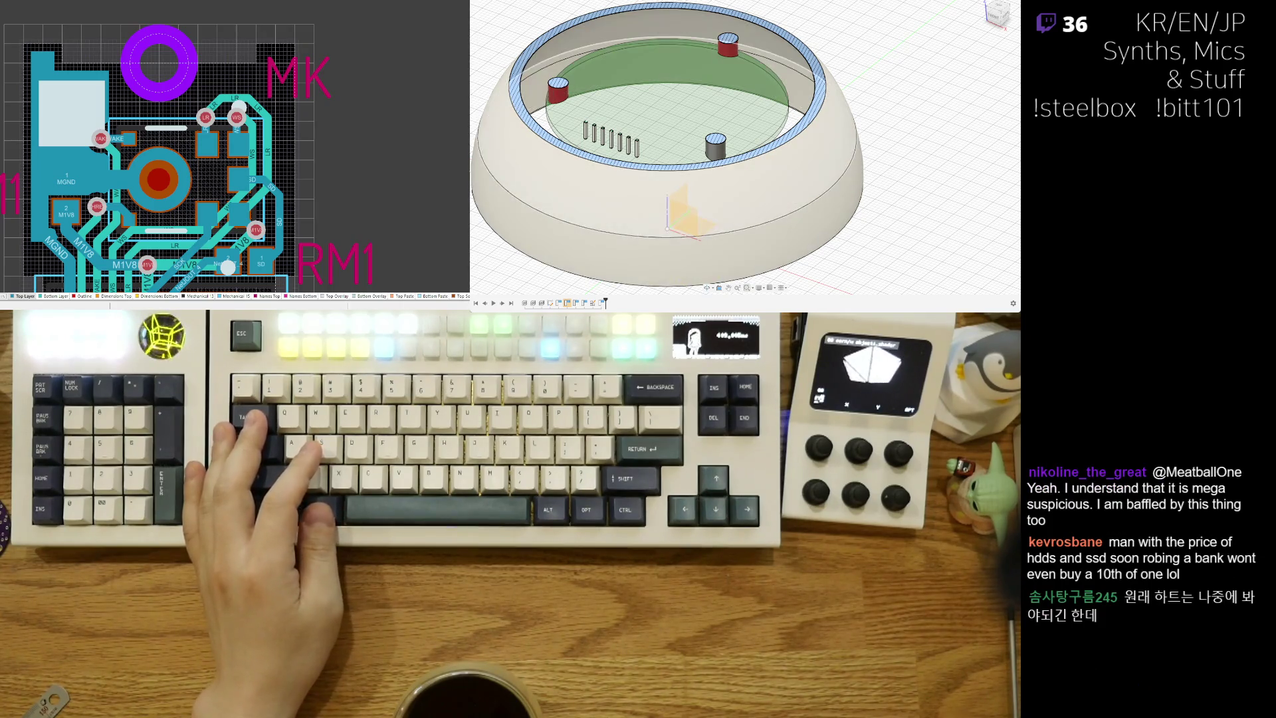
scroll(727, 190, "down", 4)
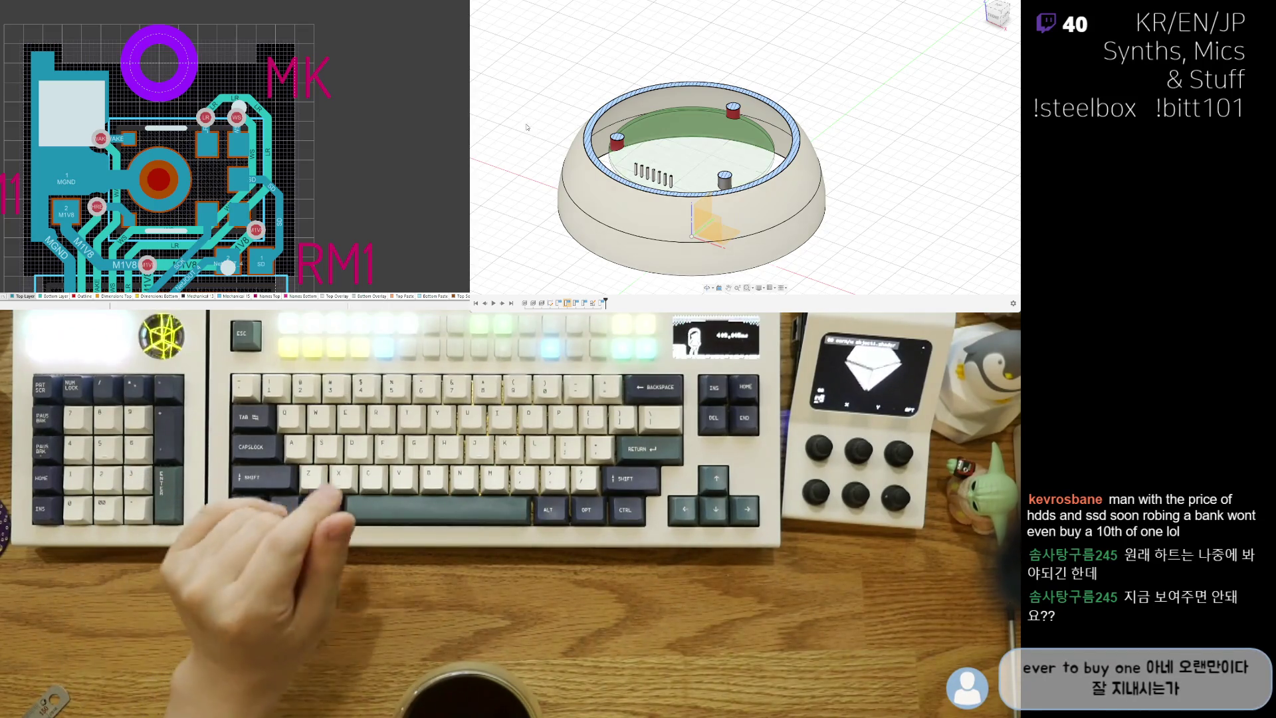
key("ctrl+z")
key("ctrl+y")
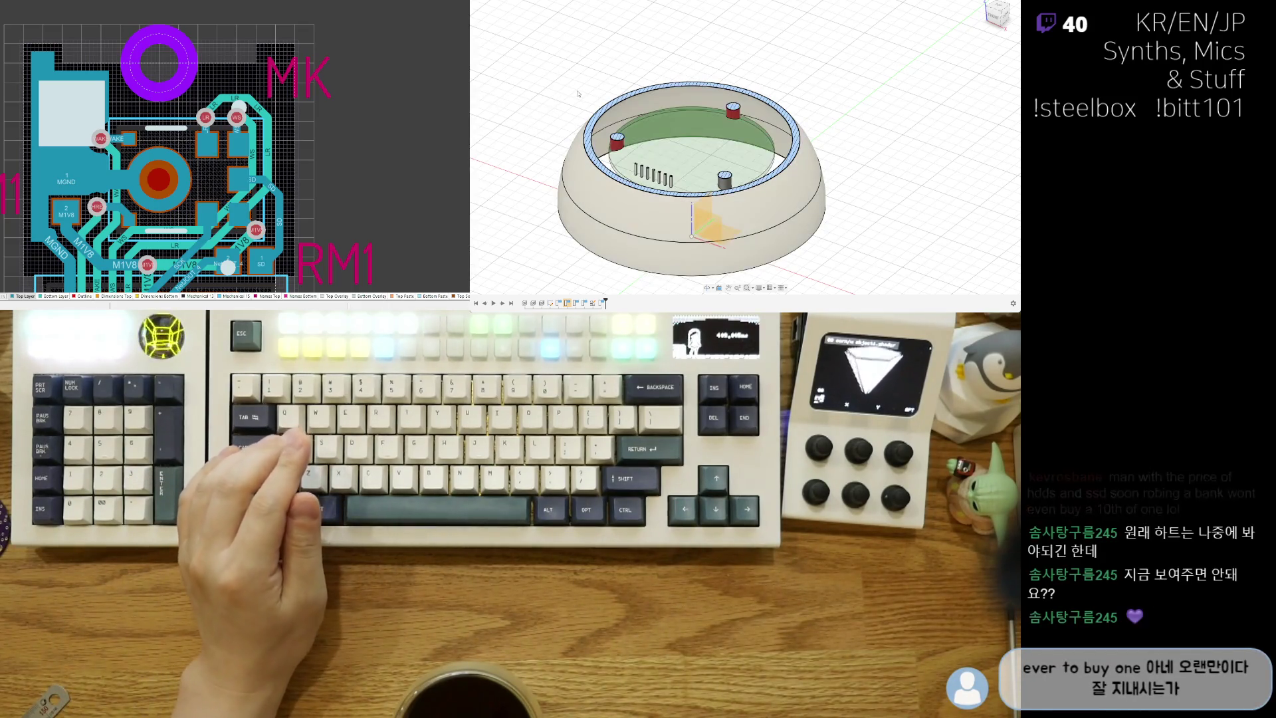
key("ctrl+z")
key("ctrl+y")
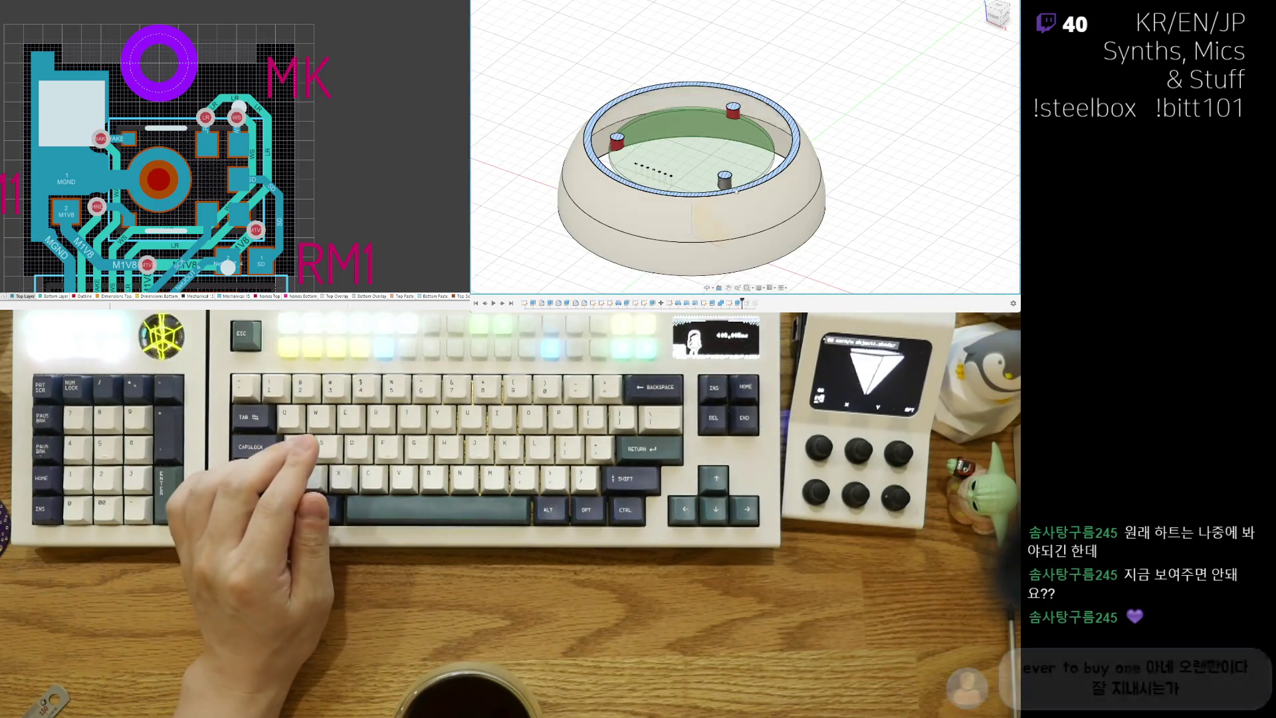
key("ctrl+z")
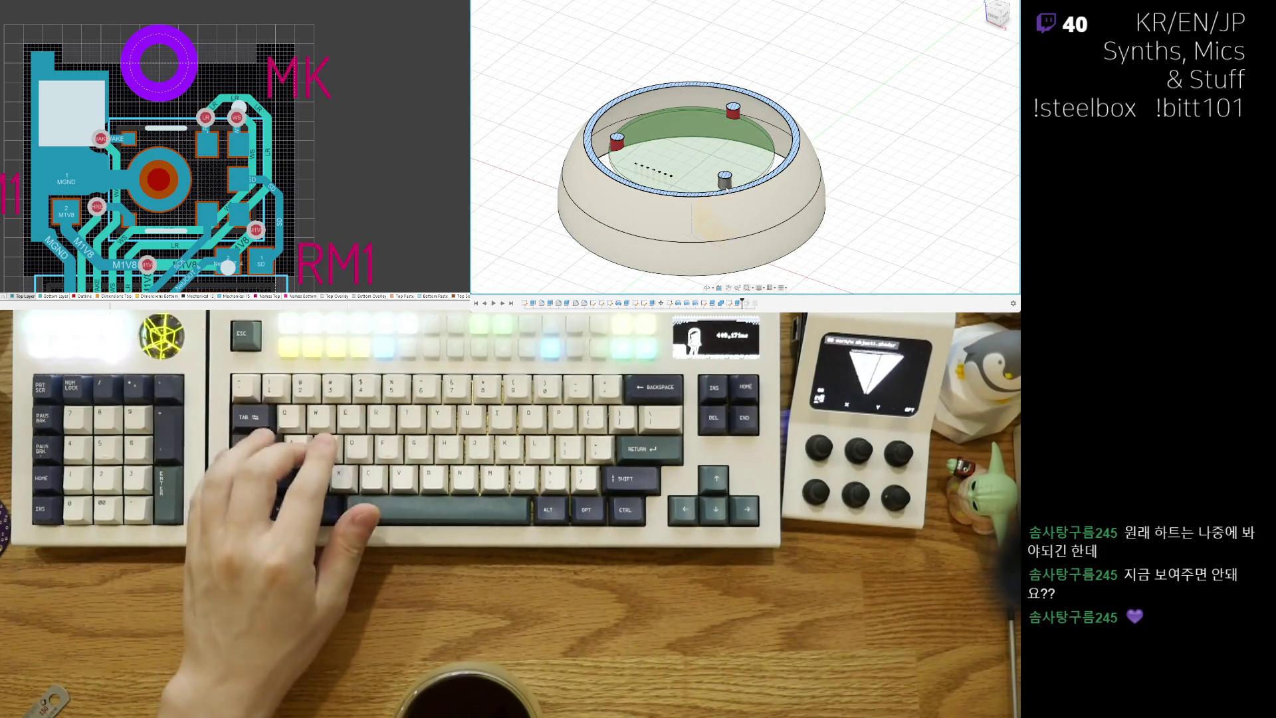
key("ctrl+z")
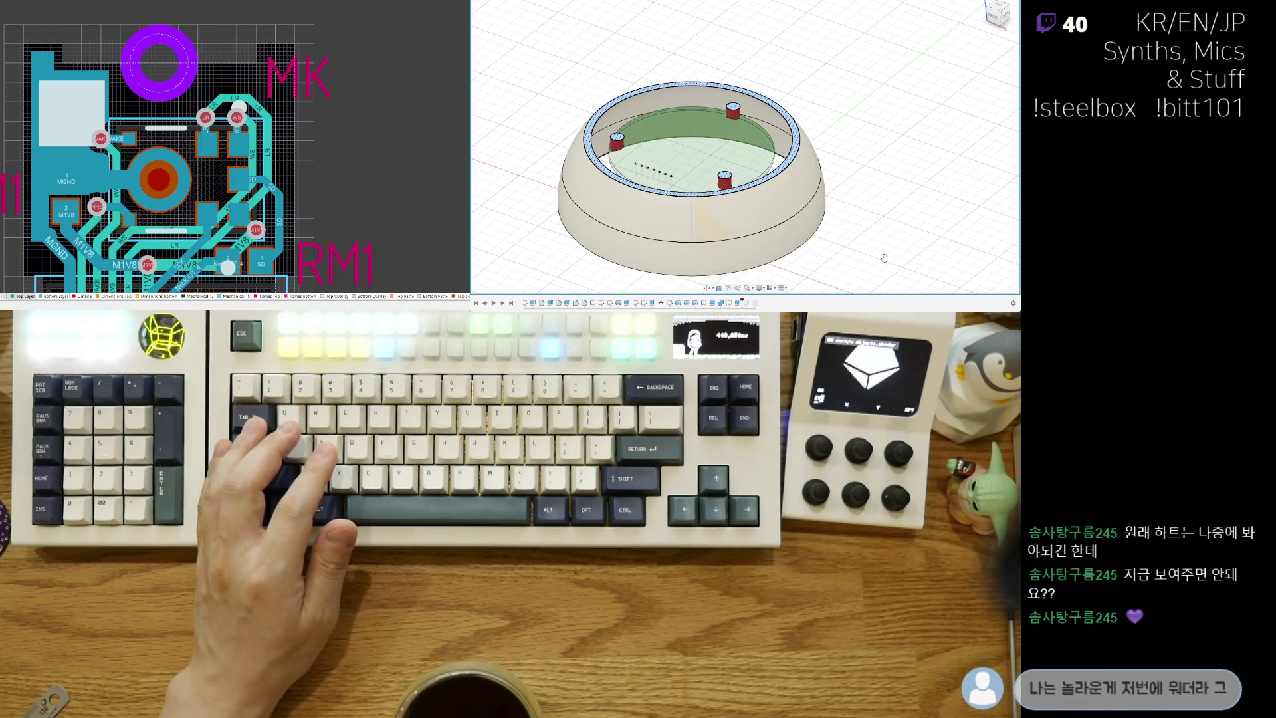
middle_click_drag(895, 196, 881, 199, "shift")
scroll(847, 240, "up", 3)
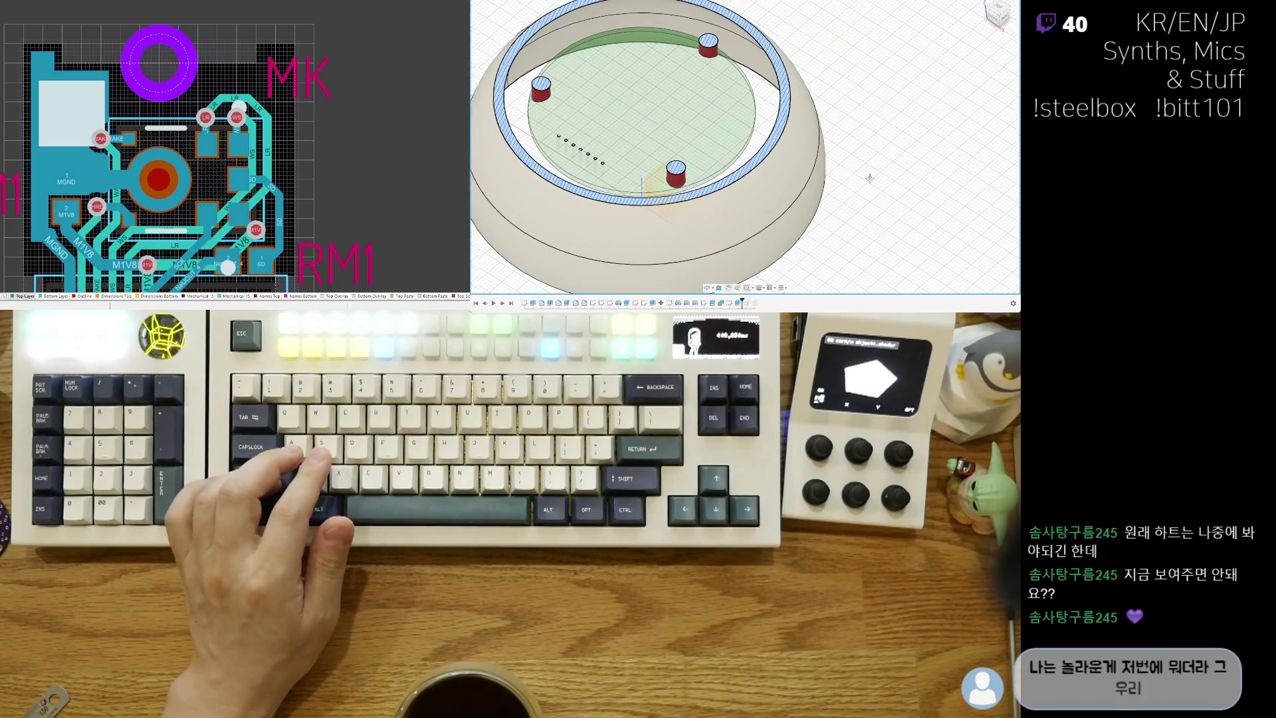
scroll(731, 197, "down", 3)
mouse_move(745, 192)
middle_mouse_down("shift")
mouse_move(732, 197)
mouse_move(763, 194)
middle_mouse_up("shift")
scroll(763, 194, "up", 3)
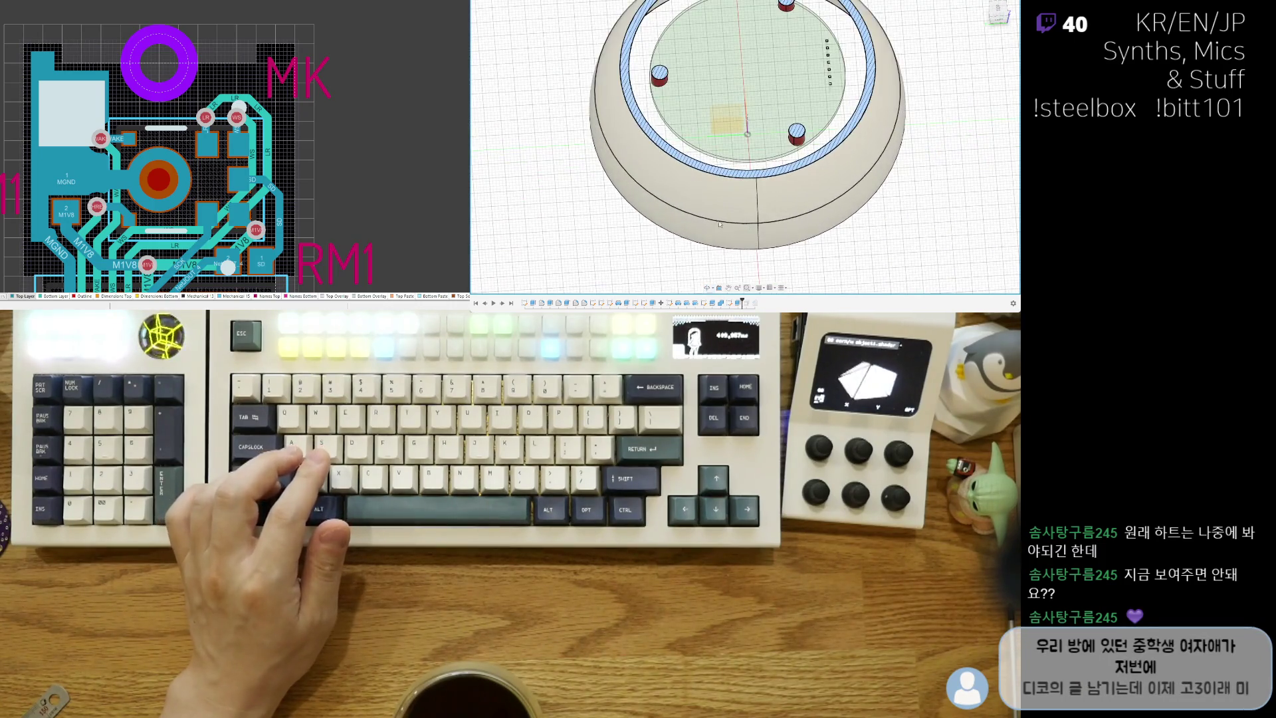
mouse_move(645, 129)
middle_mouse_down("shift")
mouse_move(834, 154)
mouse_move(667, 153)
mouse_move(562, 112)
middle_mouse_up("shift")
scroll(666, 153, "up", 3)
scroll(561, 113, "up", 2)
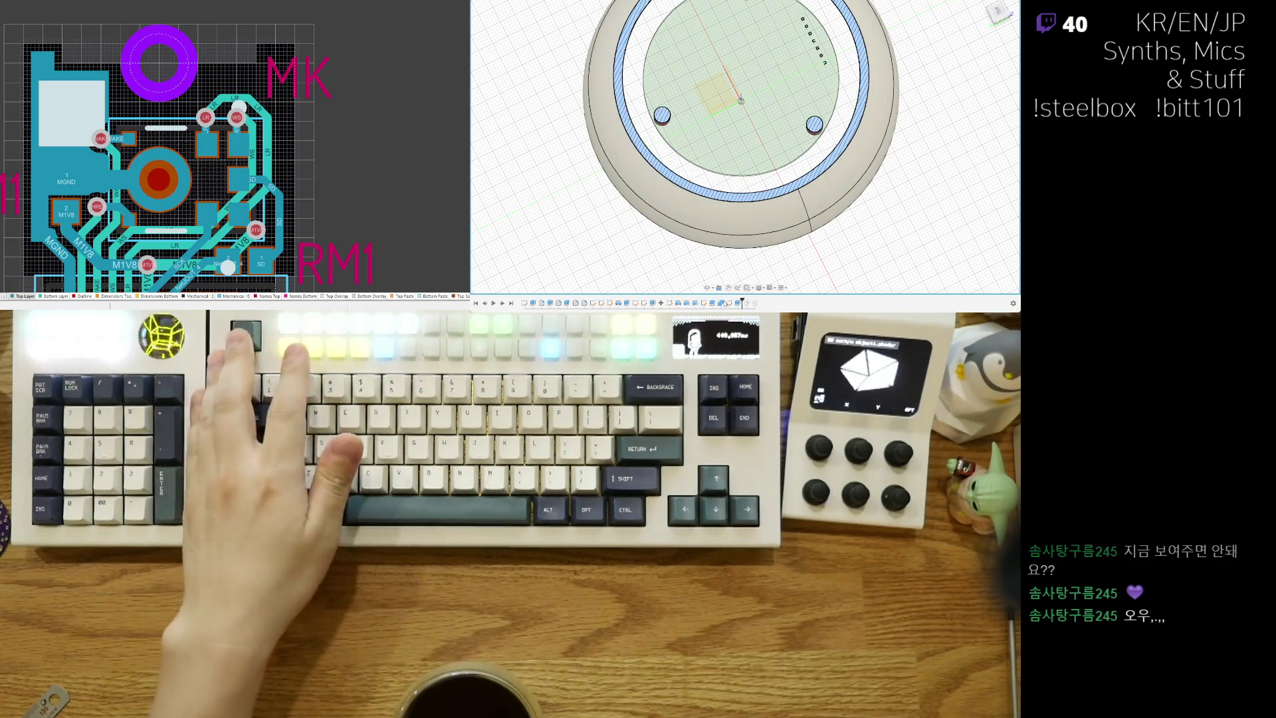
Step: Change the mounting-hole circles from Ø5.00 to Ø3.00 mm, then return to a 3D view
key("ctrl+z")
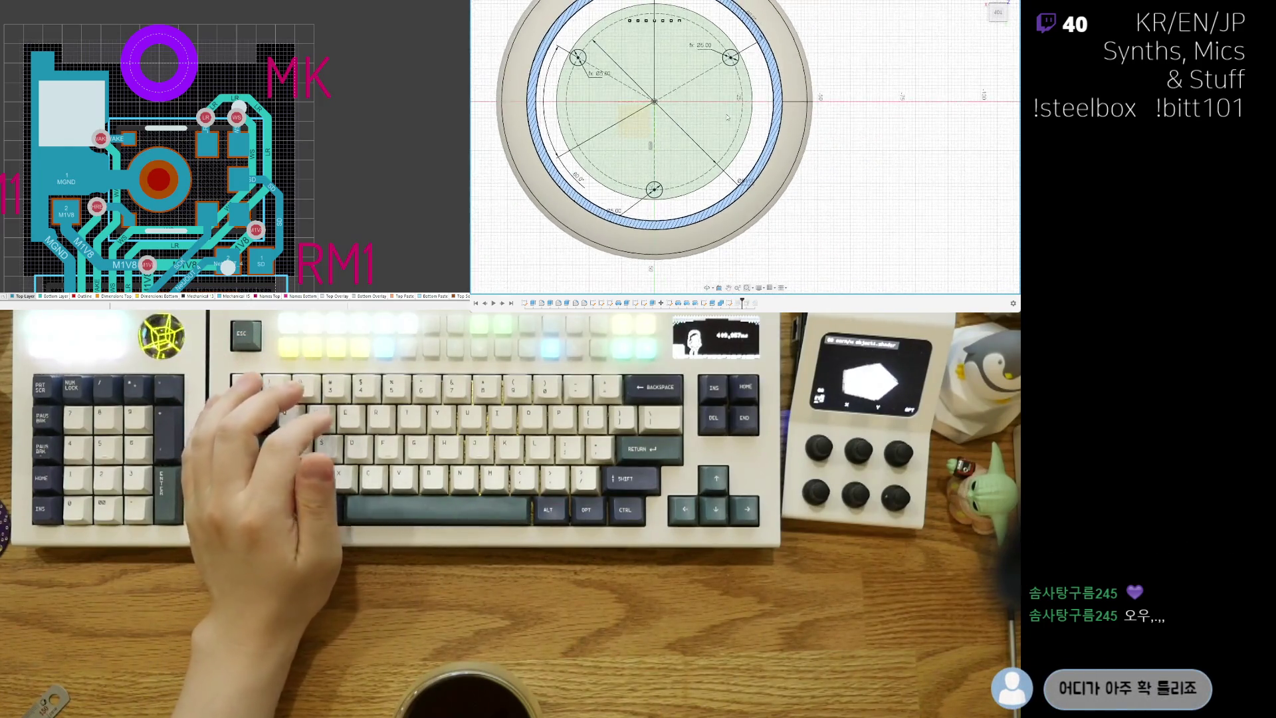
middle_click_drag(694, 164, 694, 85)
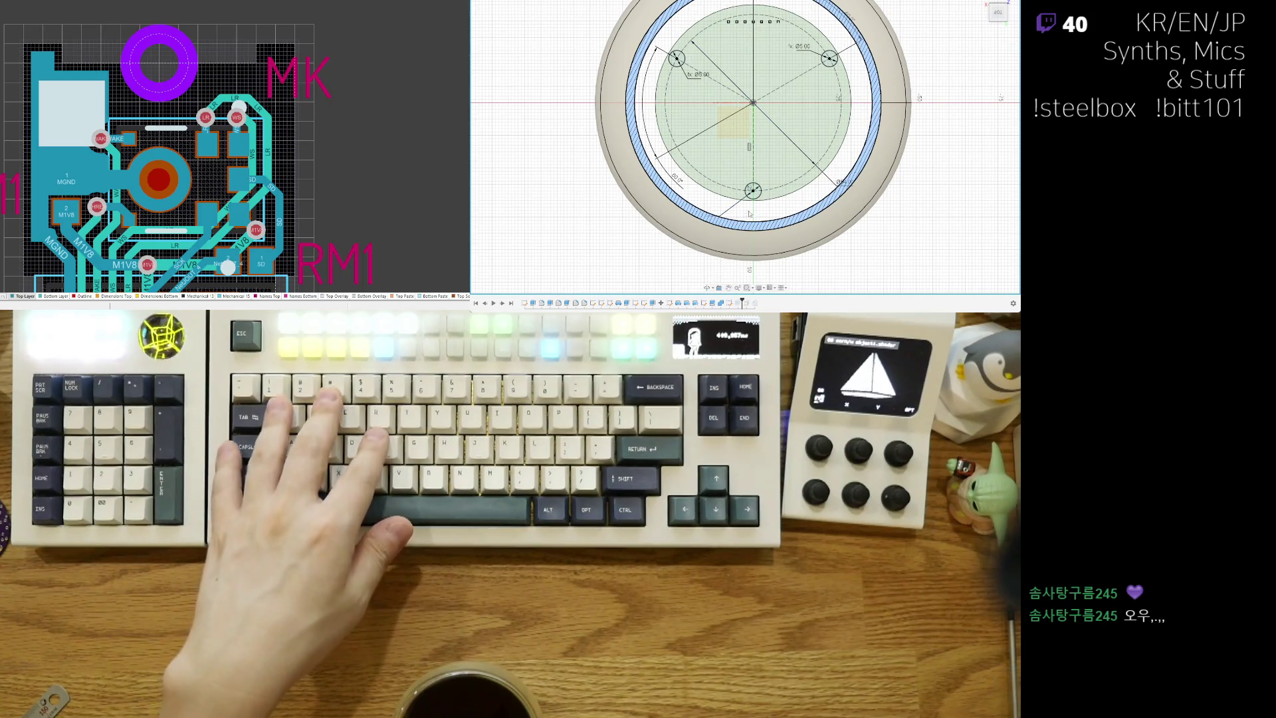
key("ctrl+z")
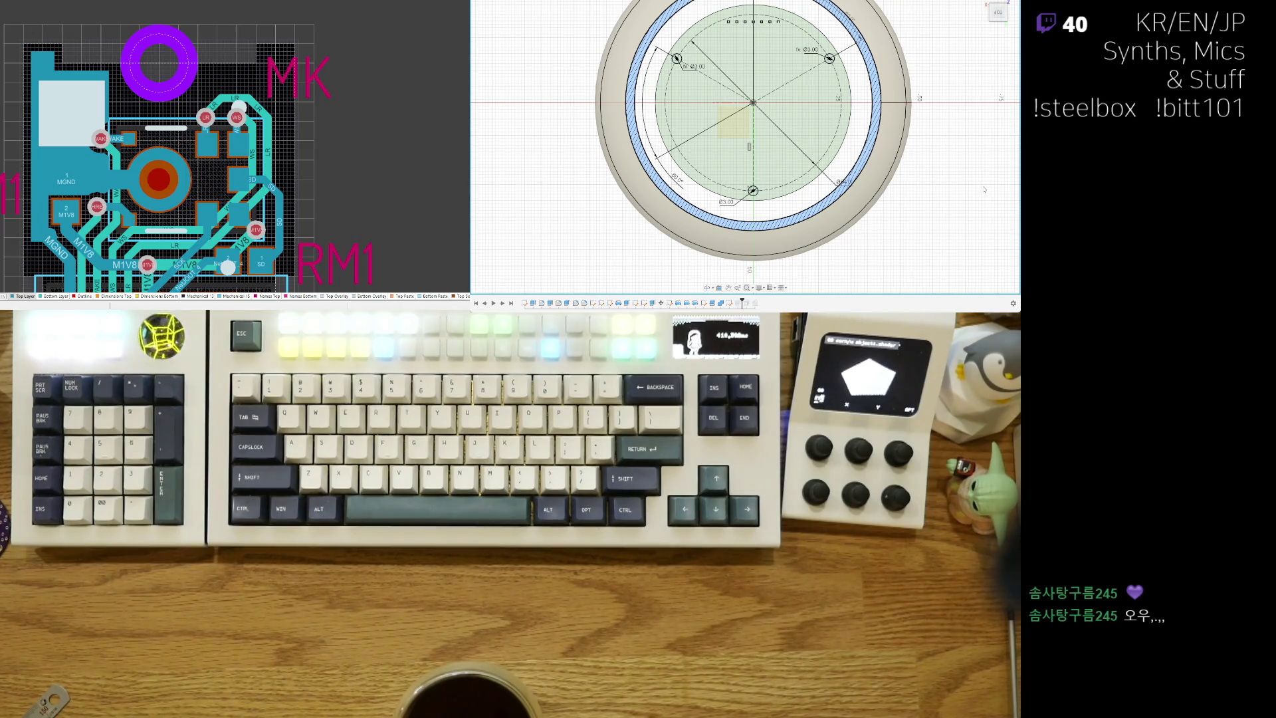
middle_click_drag(743, 166, 747, 177, "shift")
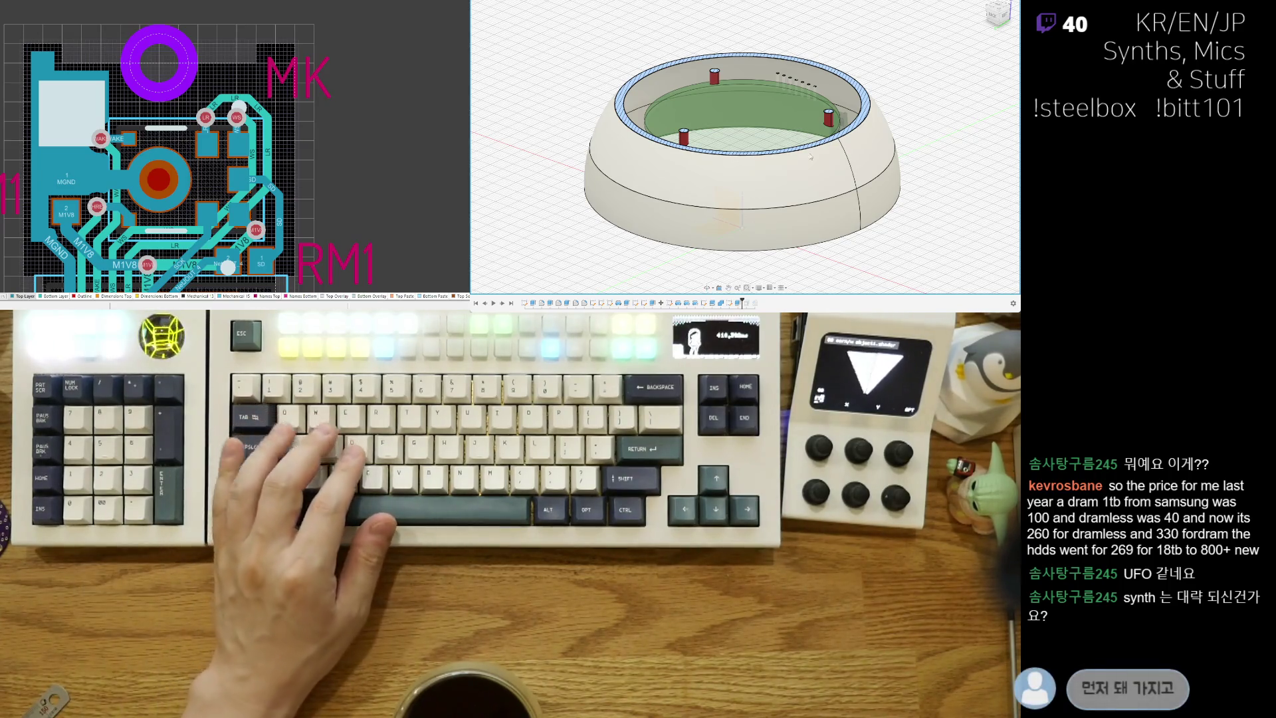
Step: Orbit around the bowl from above and below, then clear the selection on the post
middle_click_drag(810, 157, 544, 143, "shift")
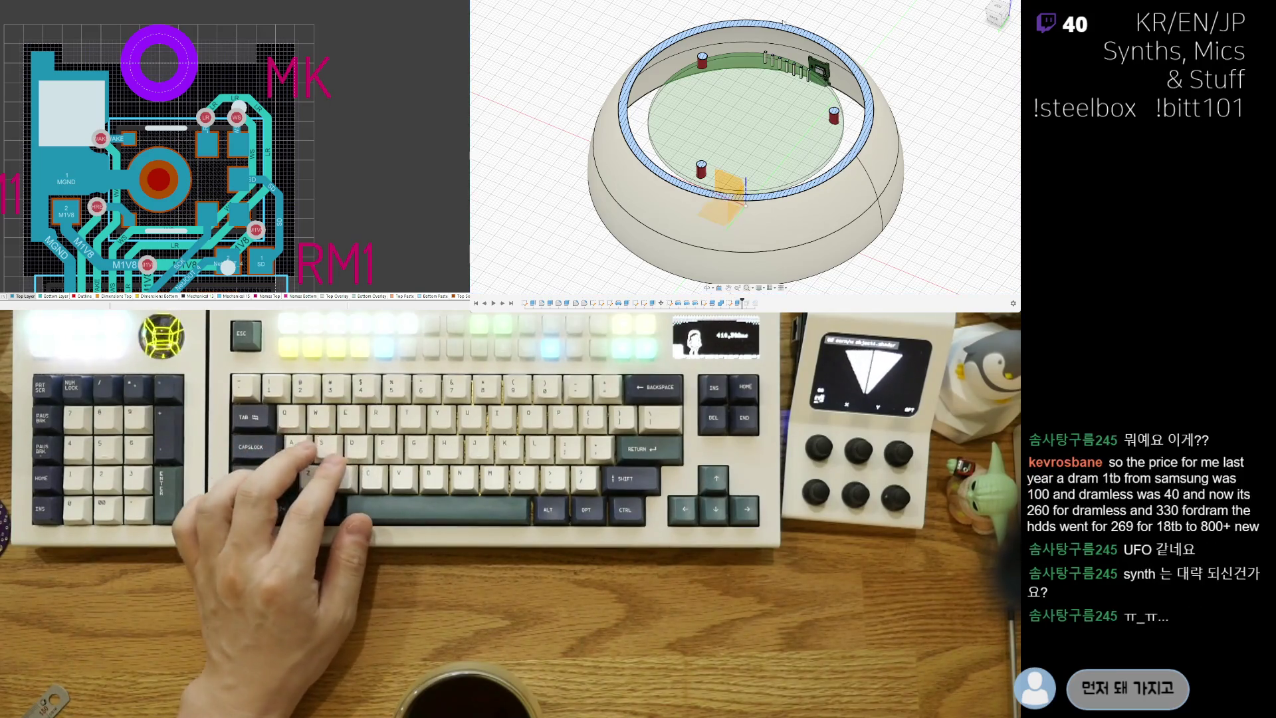
mouse_move(784, 66)
middle_mouse_down("shift")
mouse_move(791, 163)
mouse_move(752, 195)
mouse_move(763, 197)
middle_mouse_up("shift")
scroll(791, 162, "down", 3)
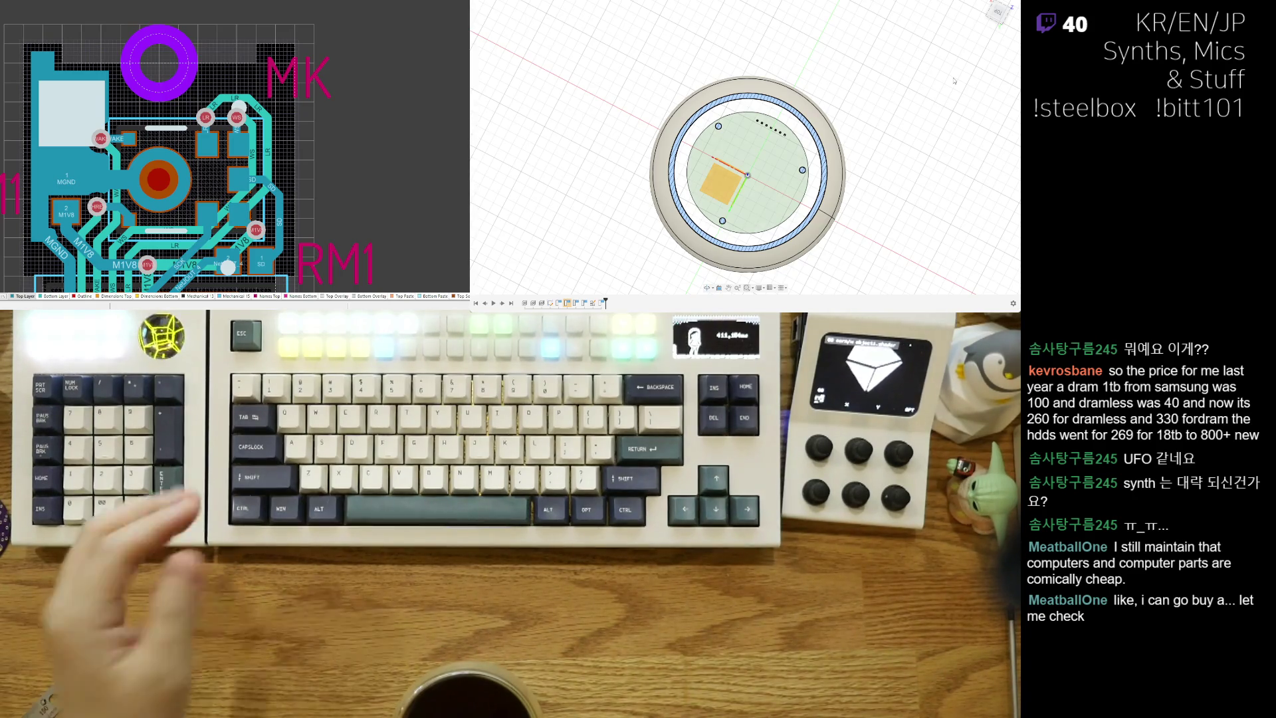
mouse_move(775, 198)
middle_mouse_down("shift")
mouse_move(802, 202)
mouse_move(776, 155)
middle_mouse_up("shift")
scroll(802, 202, "up", 3)
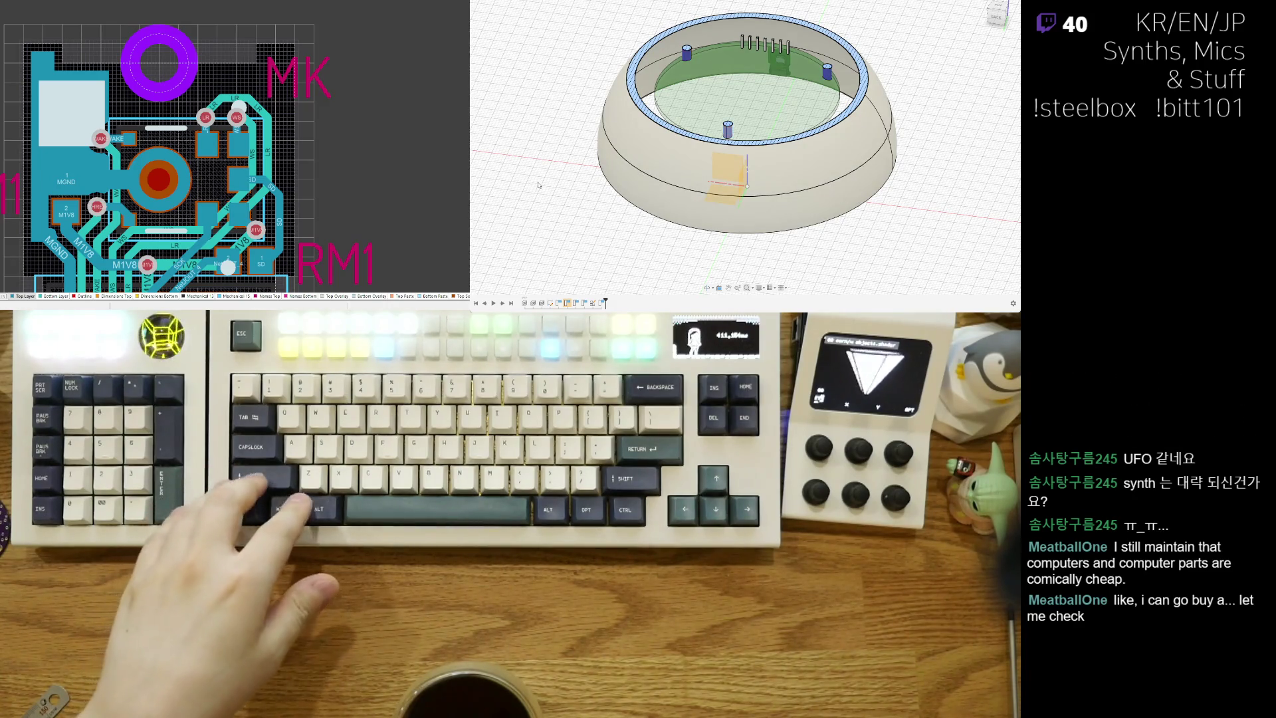
left_click(627, 234)
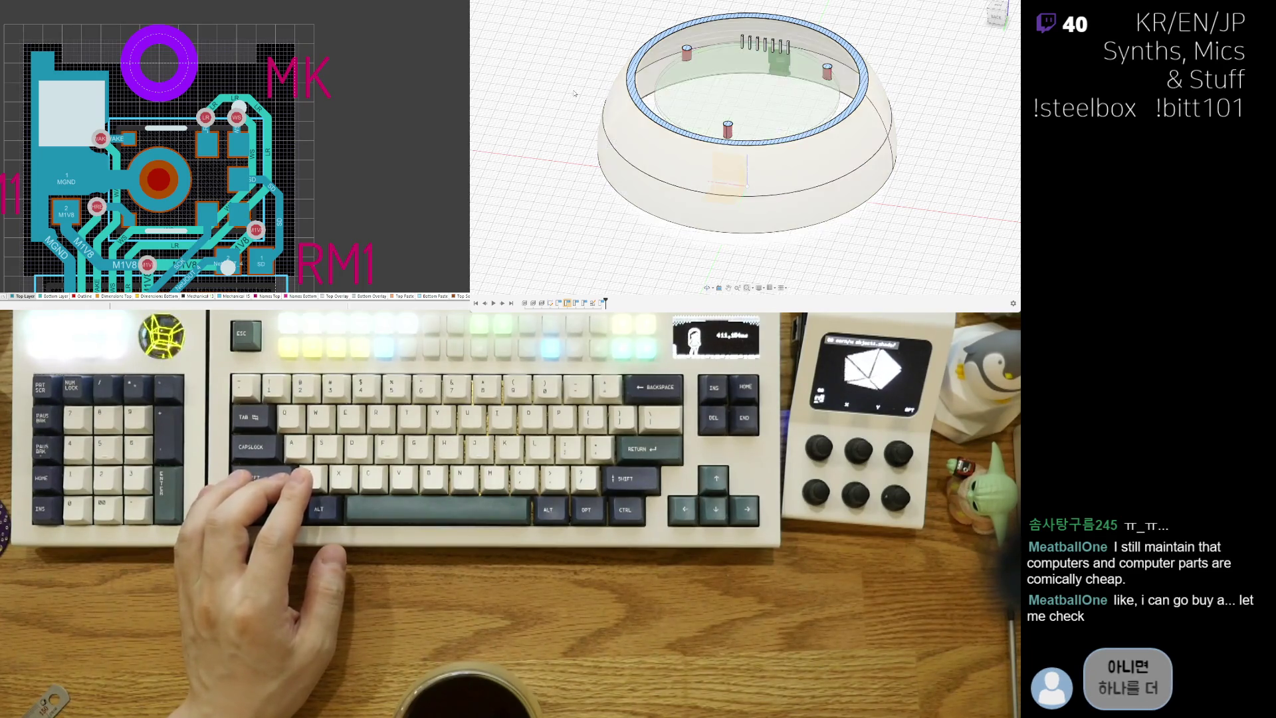
Step: Bring back all later features and view the enclosure from underneath with its construction plane
key("ctrl+z")
key("ctrl+z")
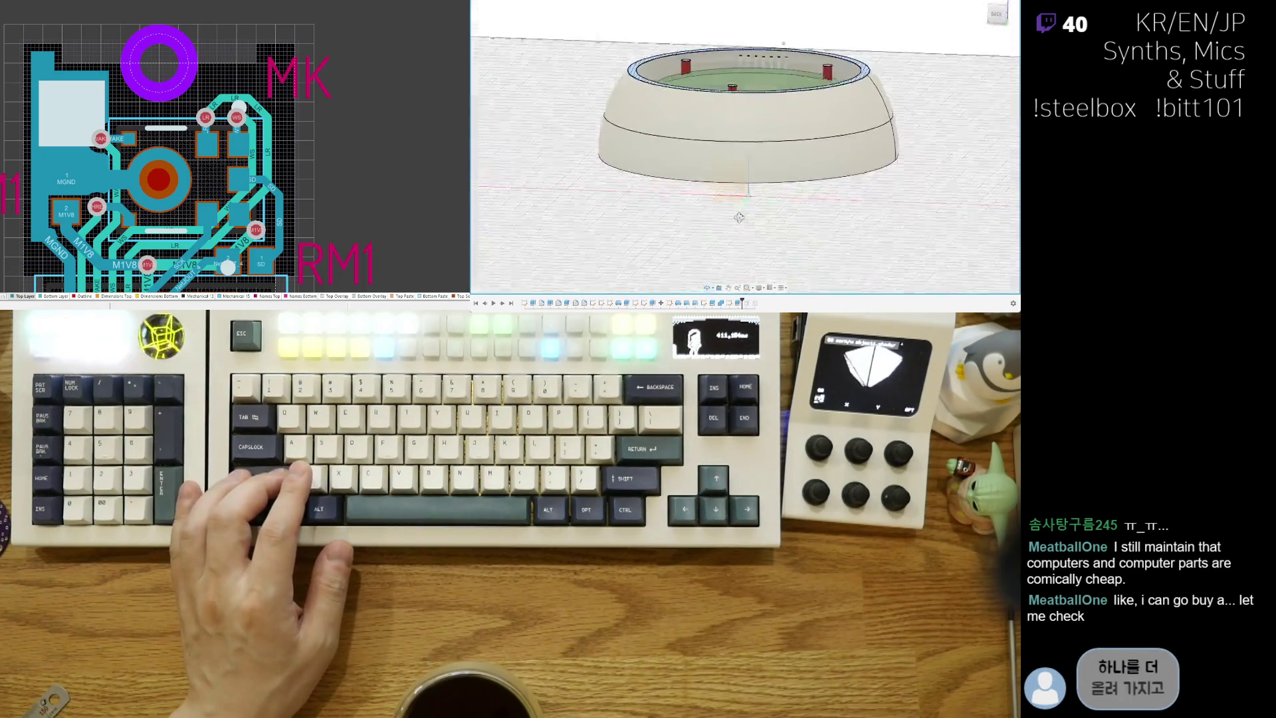
scroll(737, 146, "up", 5)
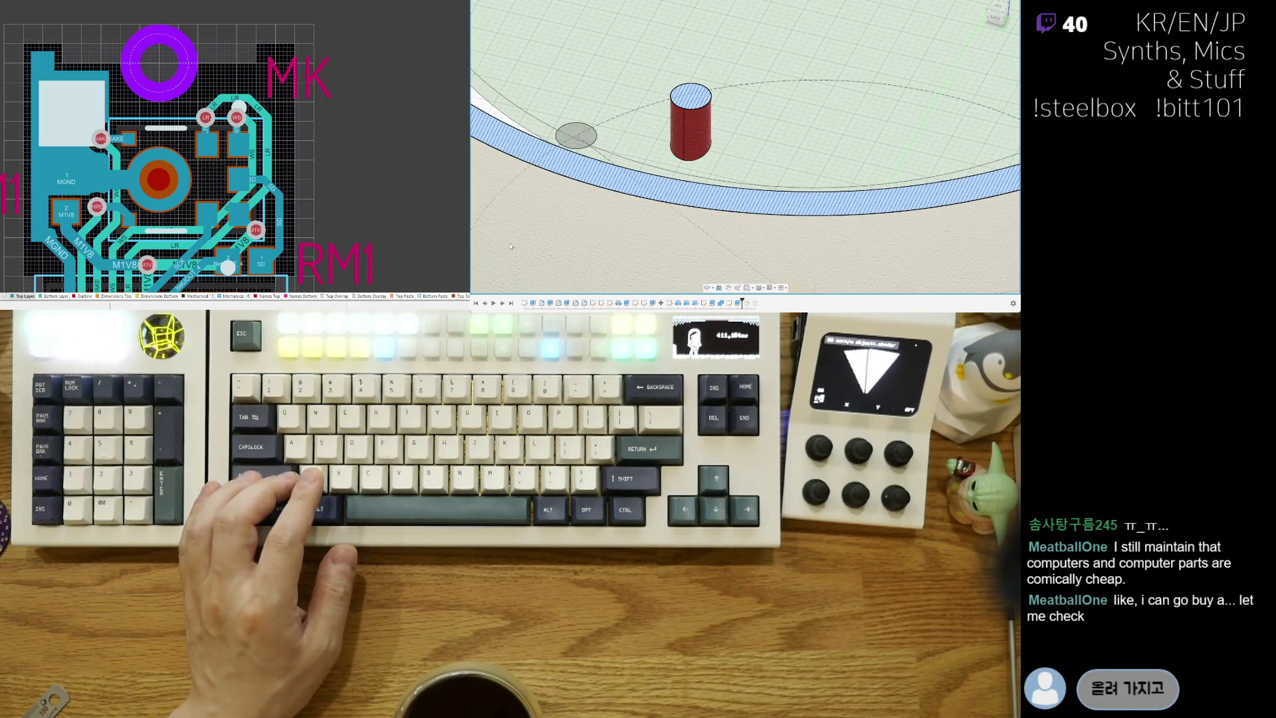
scroll(510, 246, "down", 3)
middle_click_drag(510, 246, 677, 220, "shift")
scroll(655, 211, "down", 3)
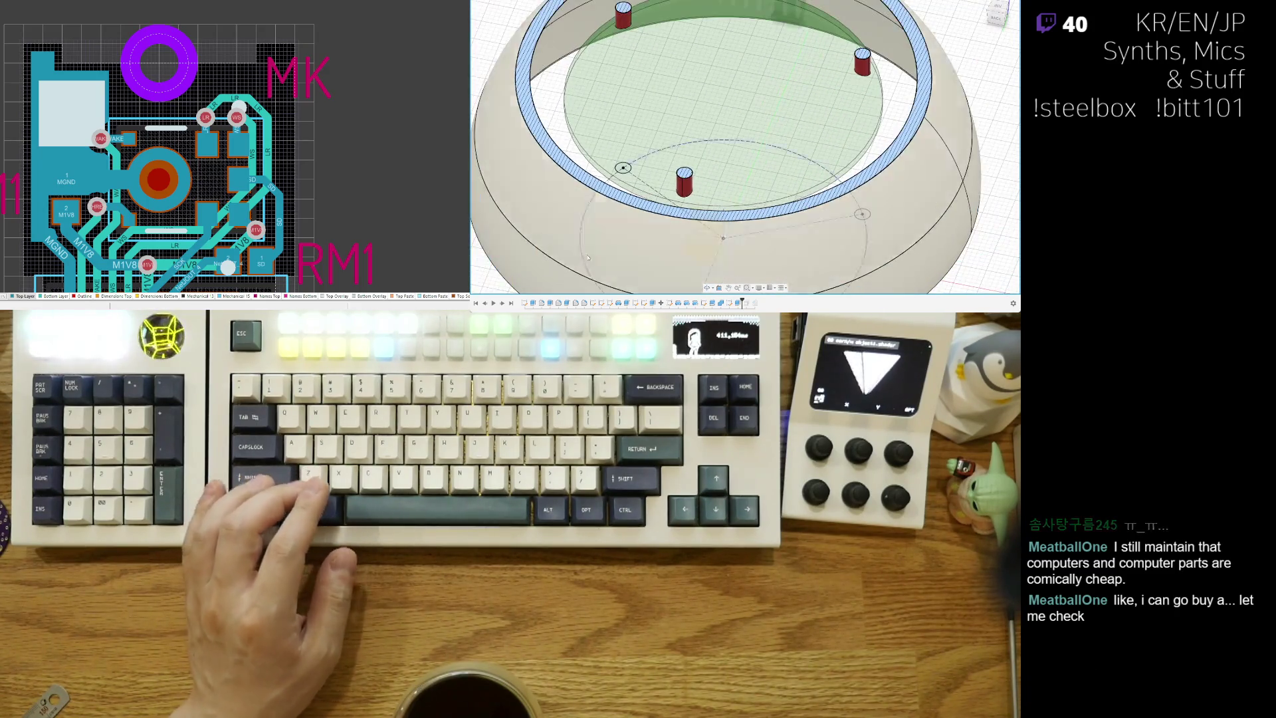
mouse_move(689, 228)
middle_mouse_down("shift")
mouse_move(697, 170)
mouse_move(732, 158)
mouse_move(839, 245)
middle_mouse_up("shift")
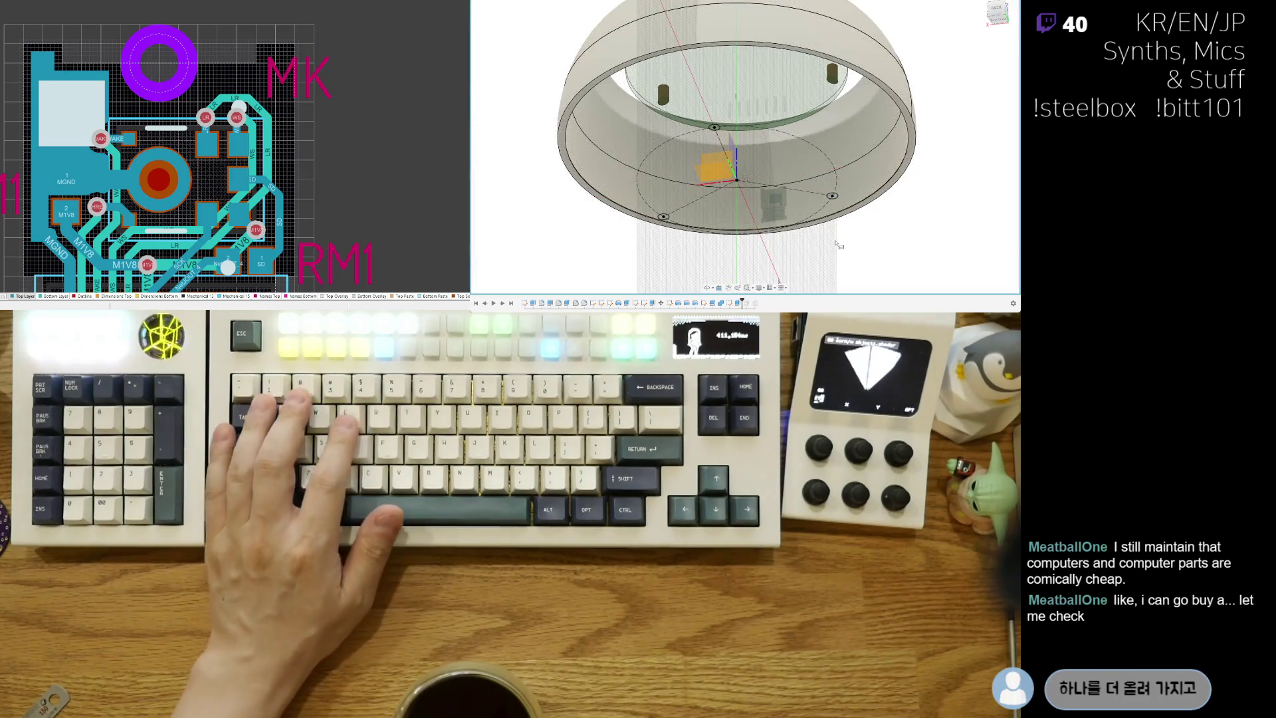
left_click(711, 126)
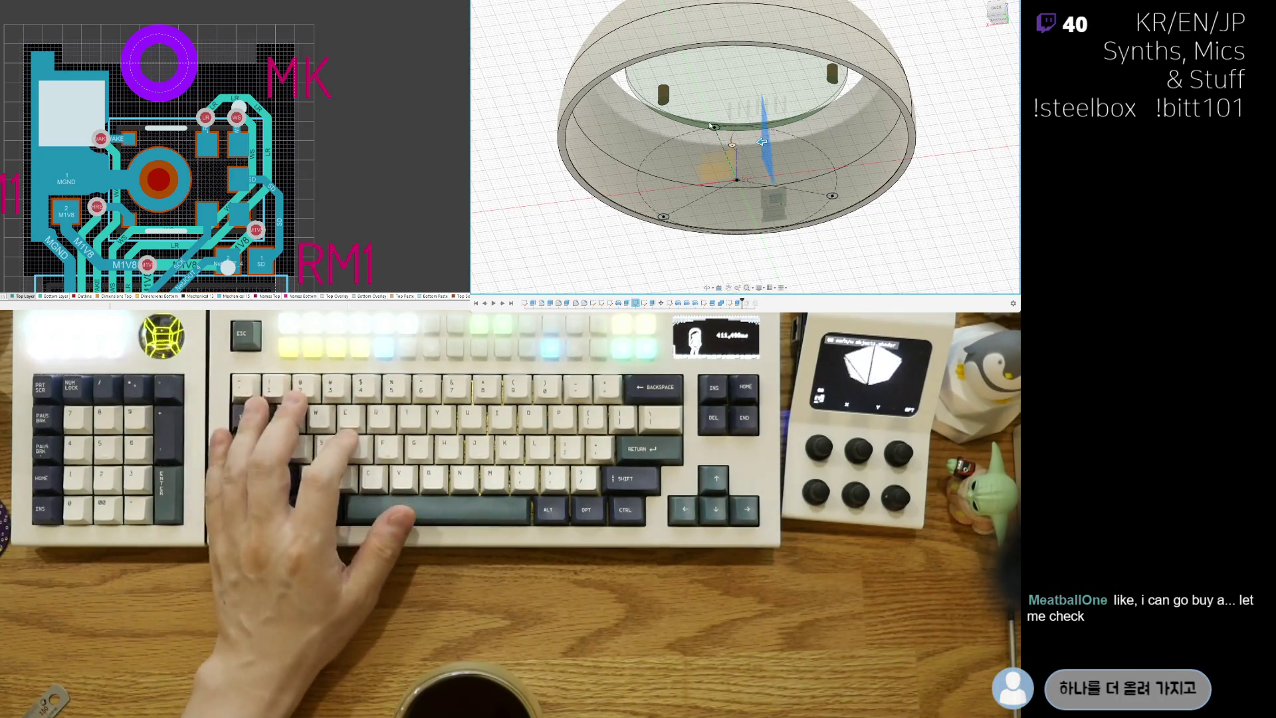
scroll(711, 124, "up", 3)
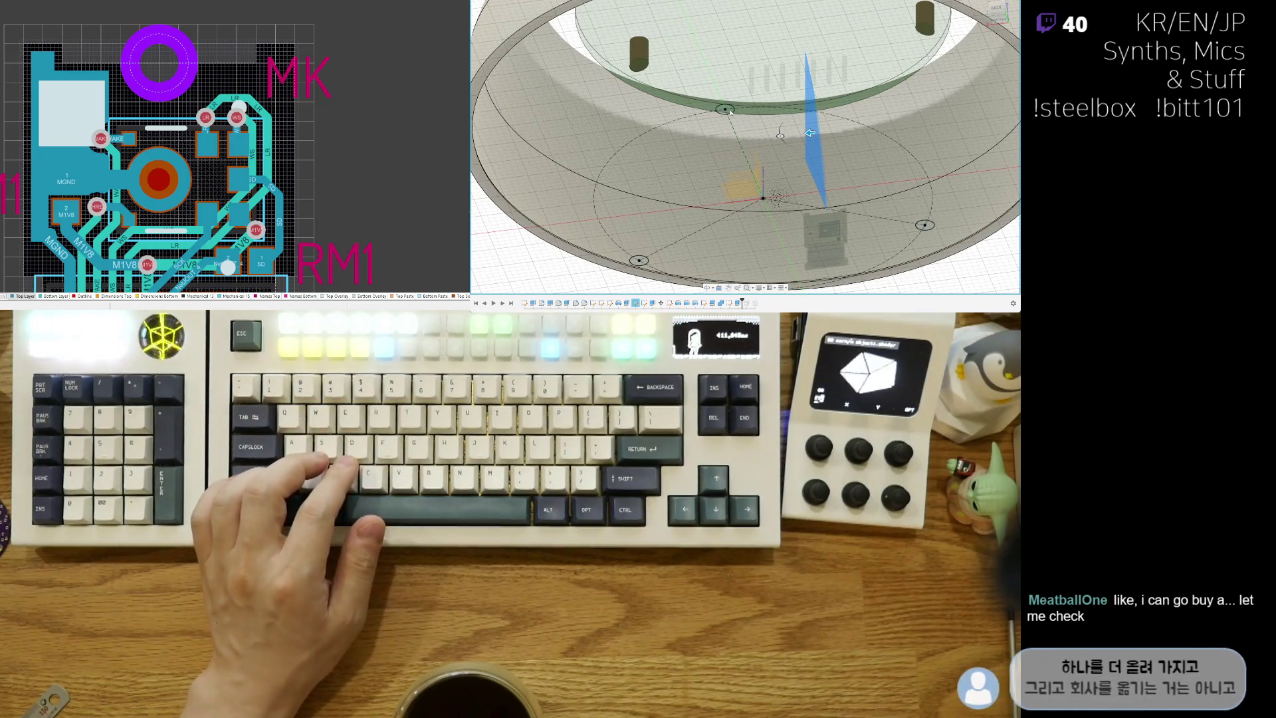
scroll(730, 111, "up", 3)
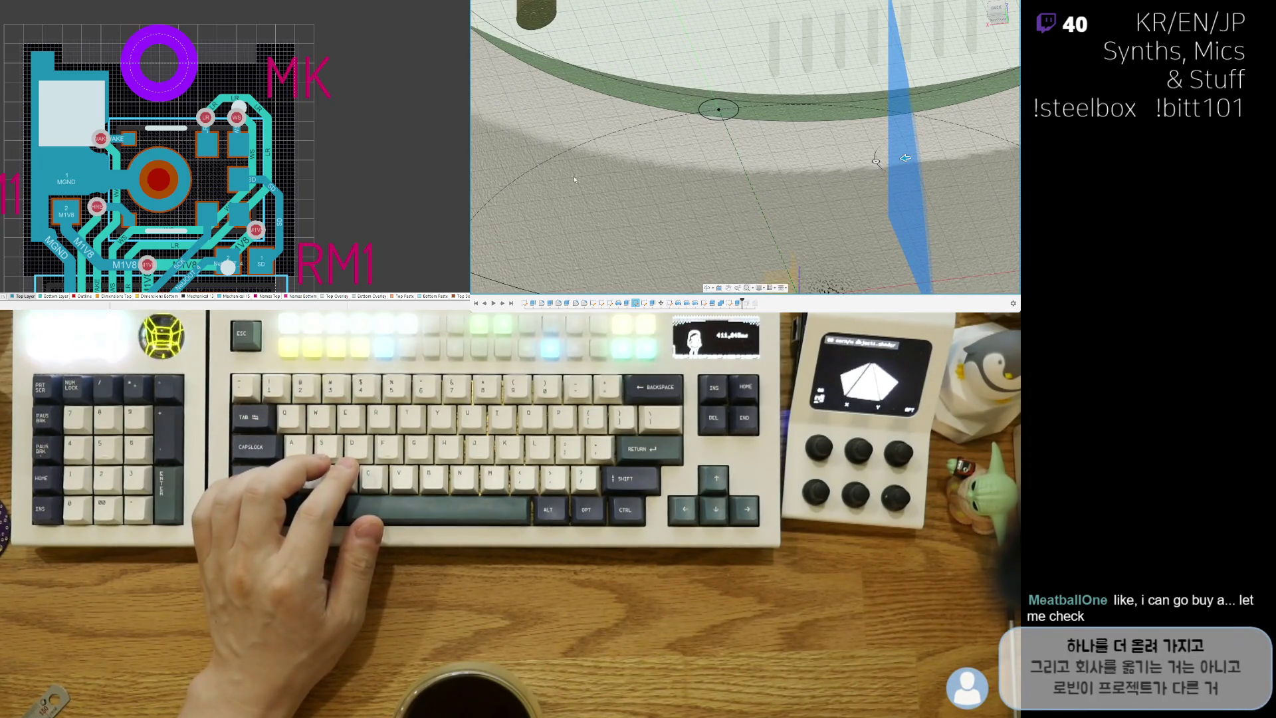
scroll(737, 175, "down", 5)
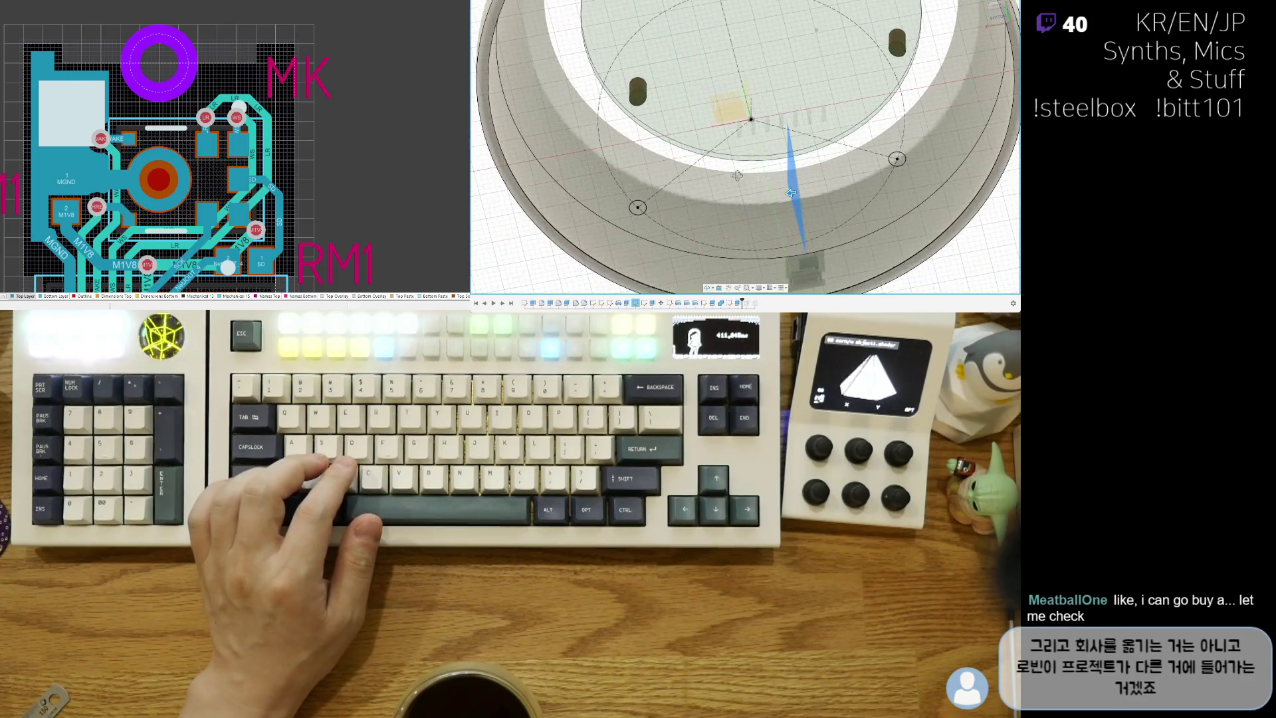
scroll(643, 214, "up", 3)
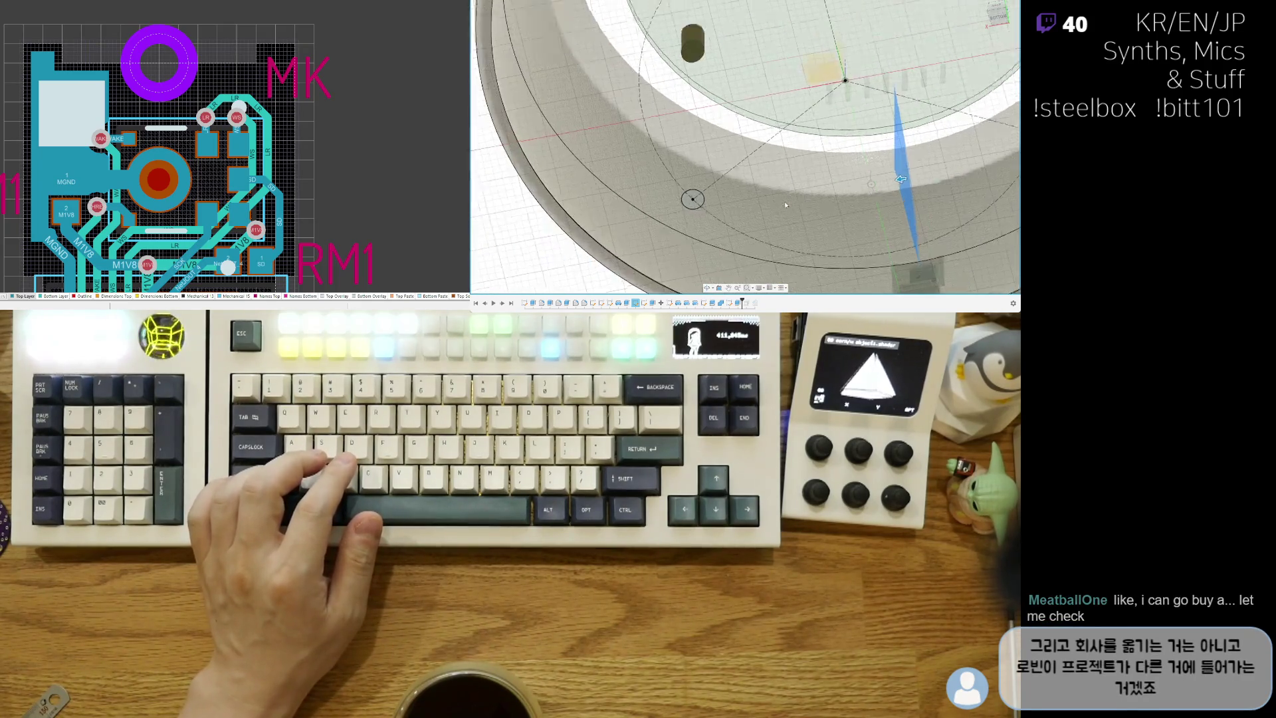
scroll(803, 261, "down", 5)
middle_click_drag(802, 261, 744, 213)
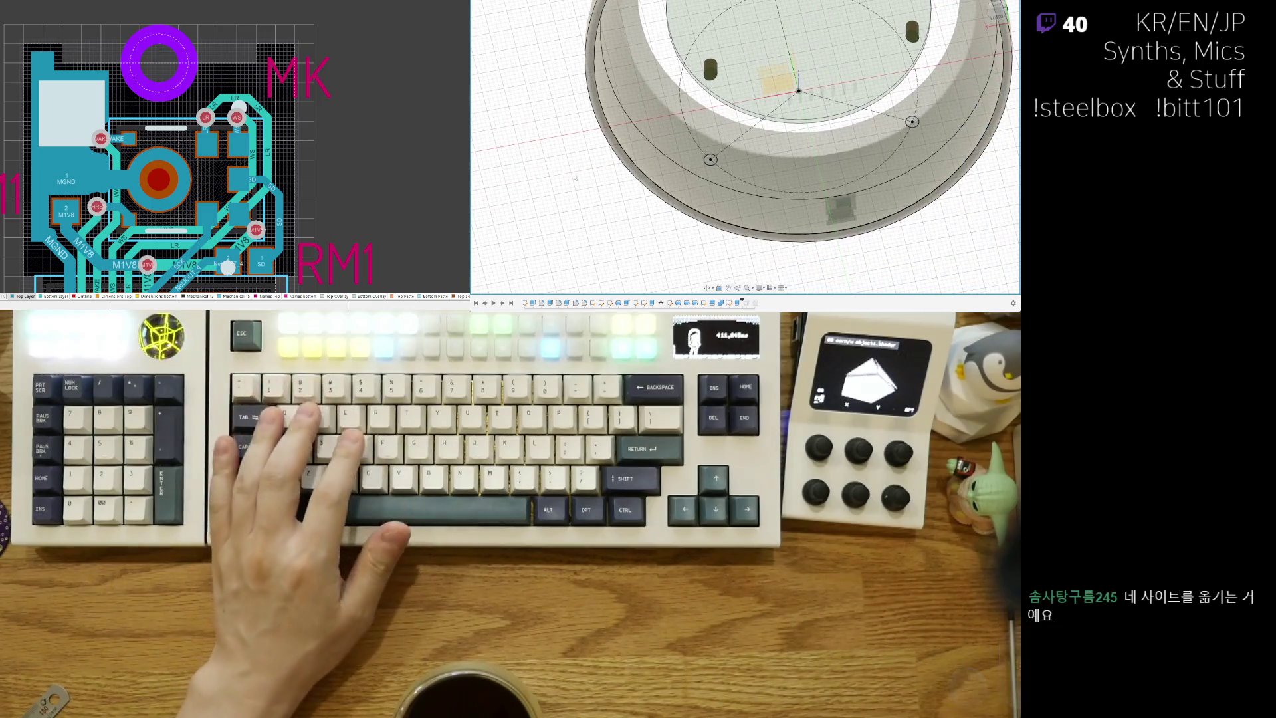
scroll(598, 187, "up", 3)
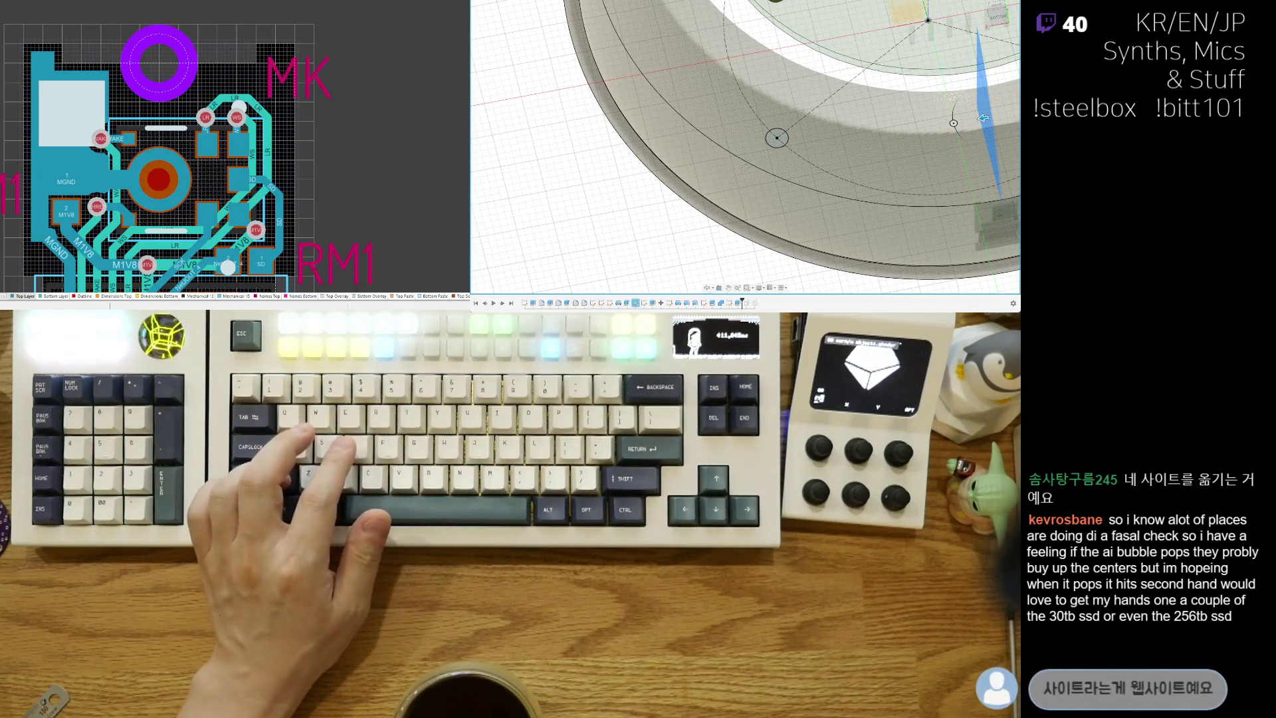
key("ctrl+z")
left_click(669, 188)
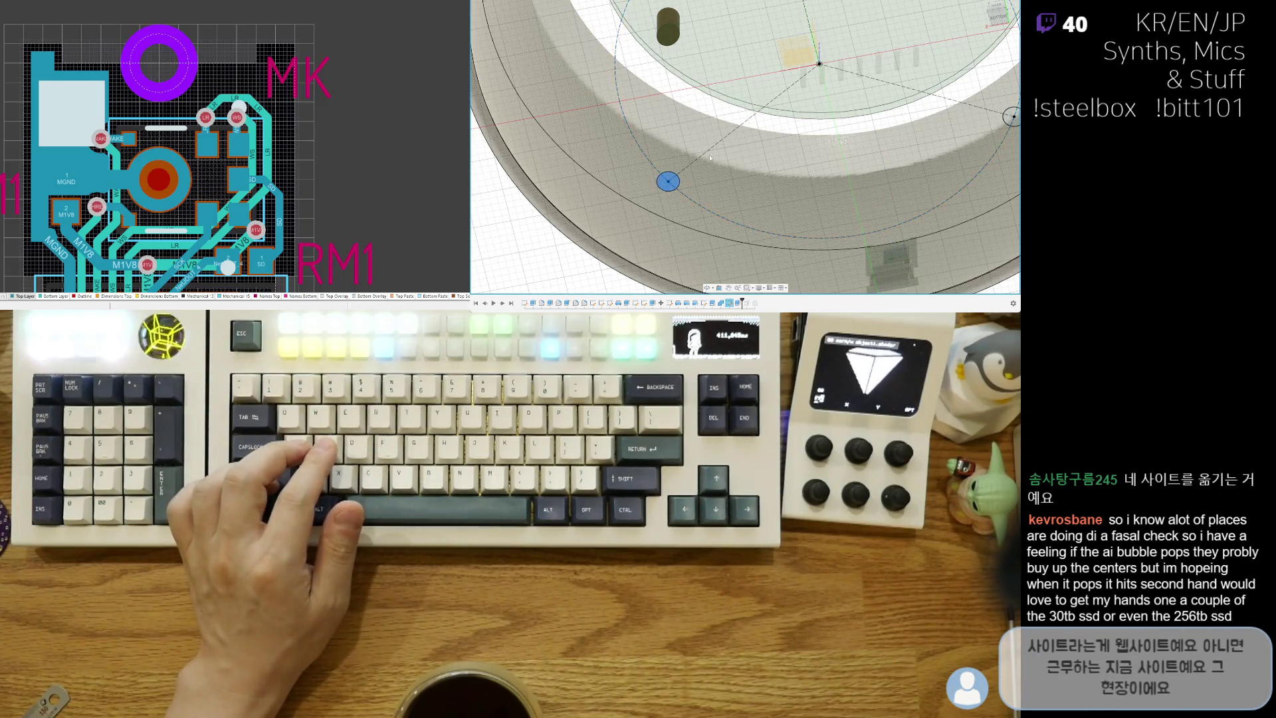
key("ctrl+z")
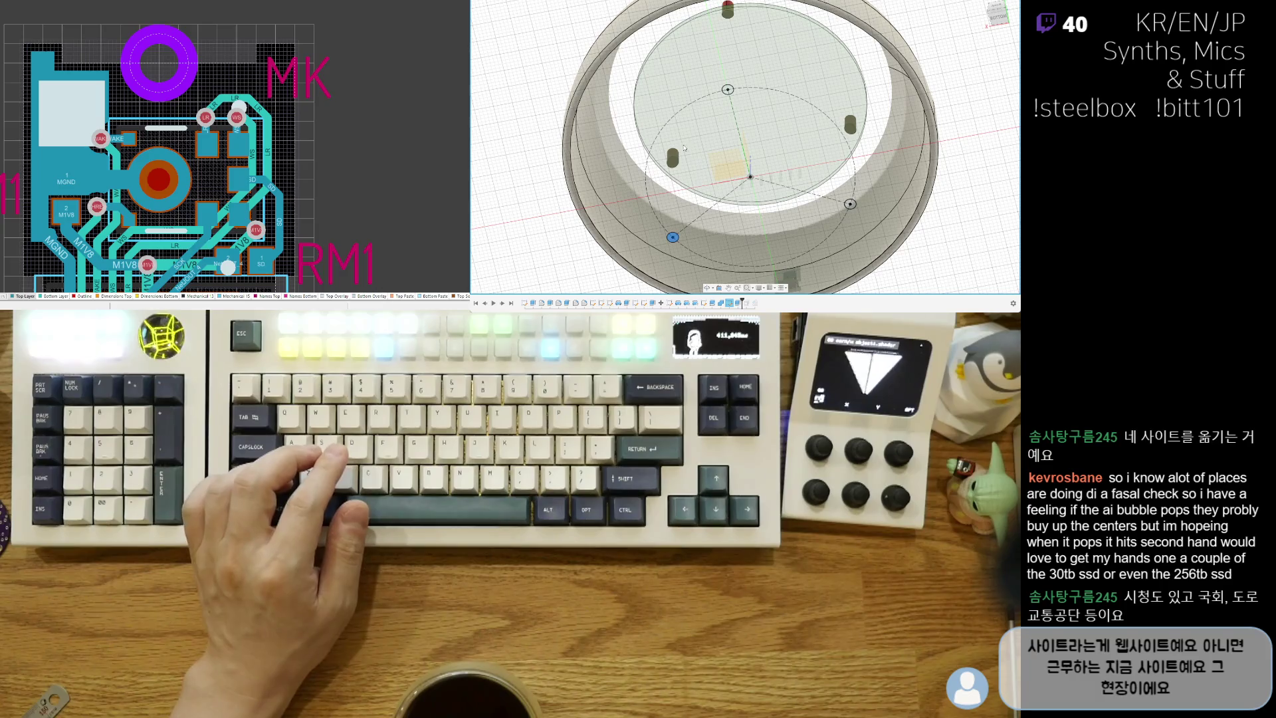
scroll(708, 109, "up", 3)
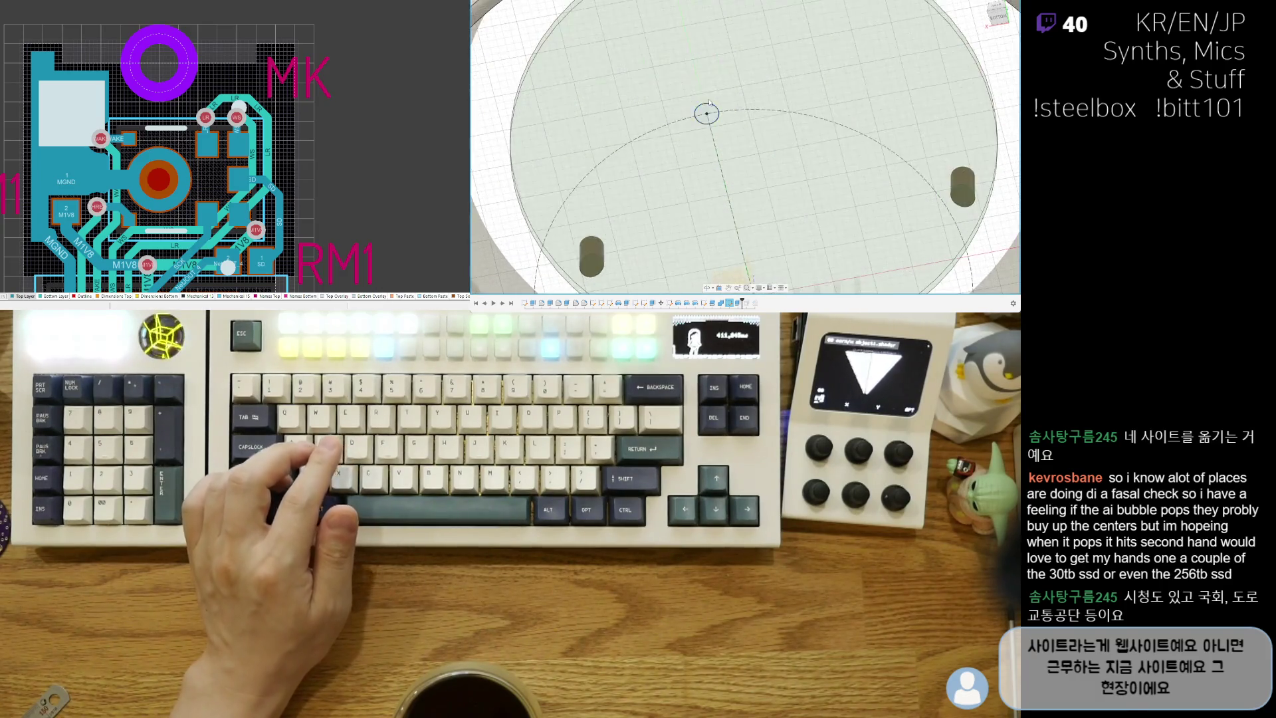
mouse_move(726, 122)
middle_mouse_down("shift")
mouse_move(882, 192)
mouse_move(776, 204)
middle_mouse_up("shift")
scroll(883, 193, "down", 5)
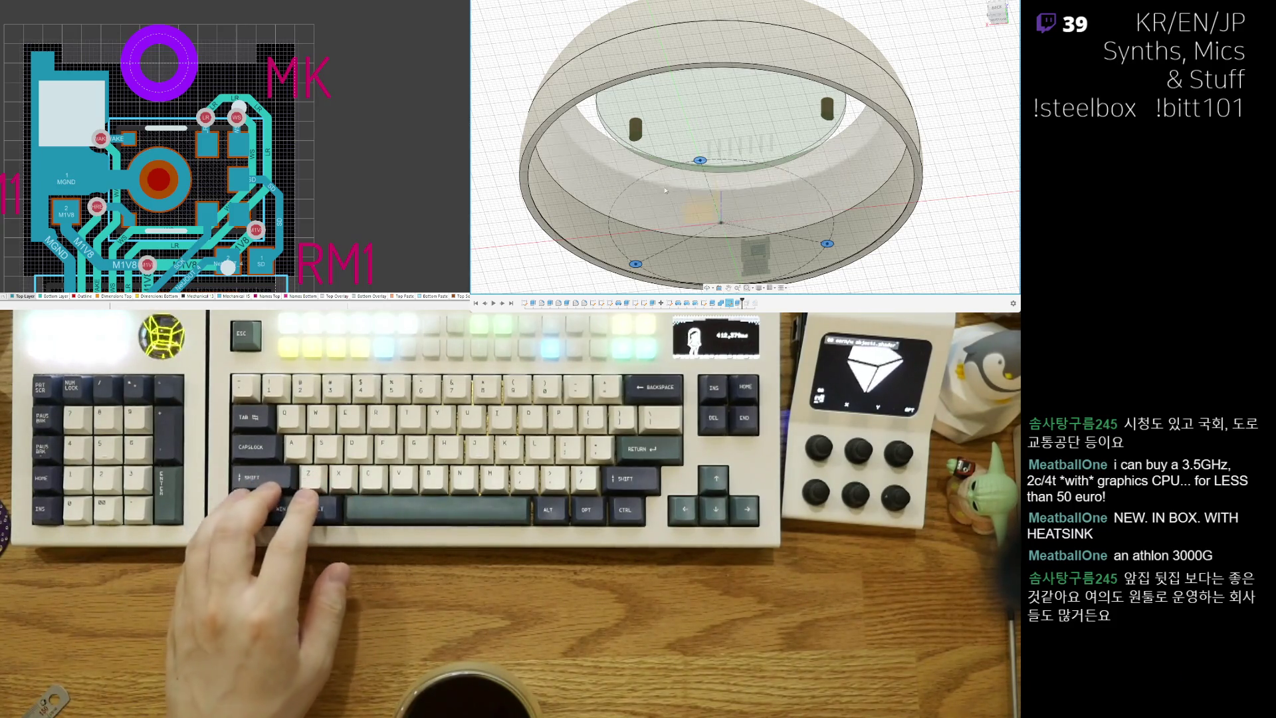
Step: Pan, zoom and tilt the view to frame the whole ring floor
mouse_move(669, 198)
middle_mouse_down()
mouse_move(706, 117)
mouse_move(759, 81)
middle_mouse_up()
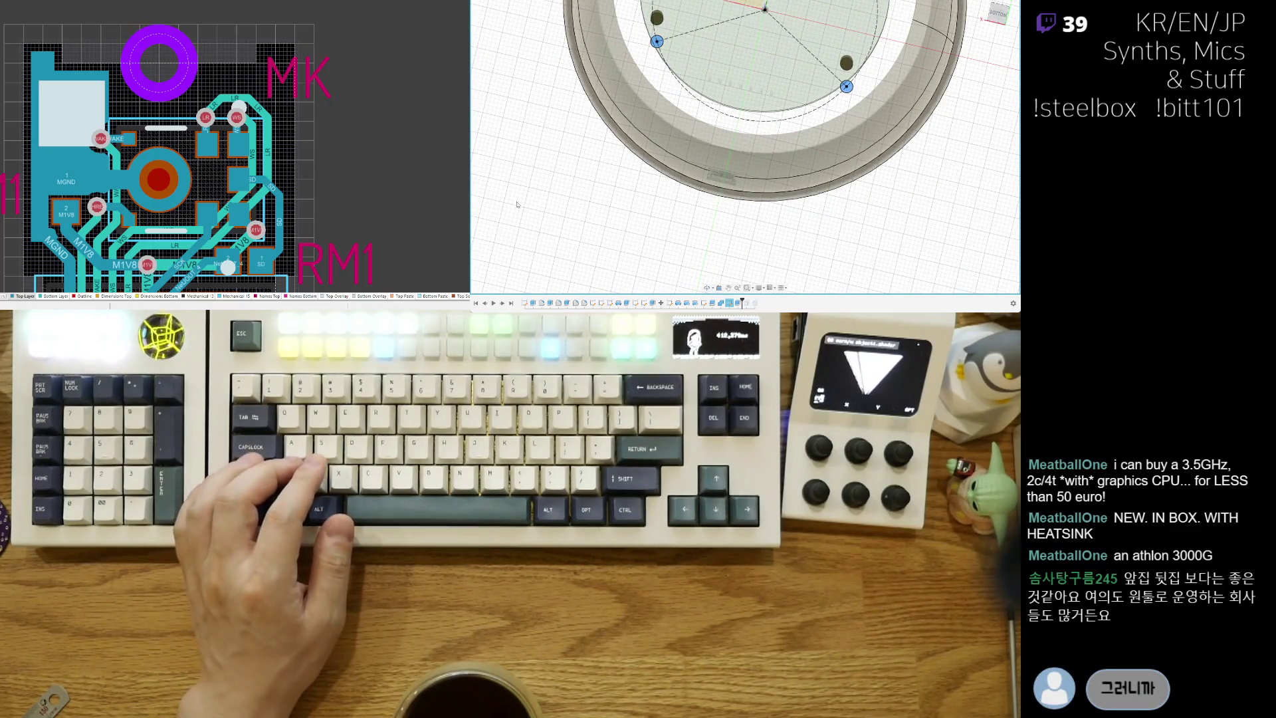
scroll(676, 98, "up", 3)
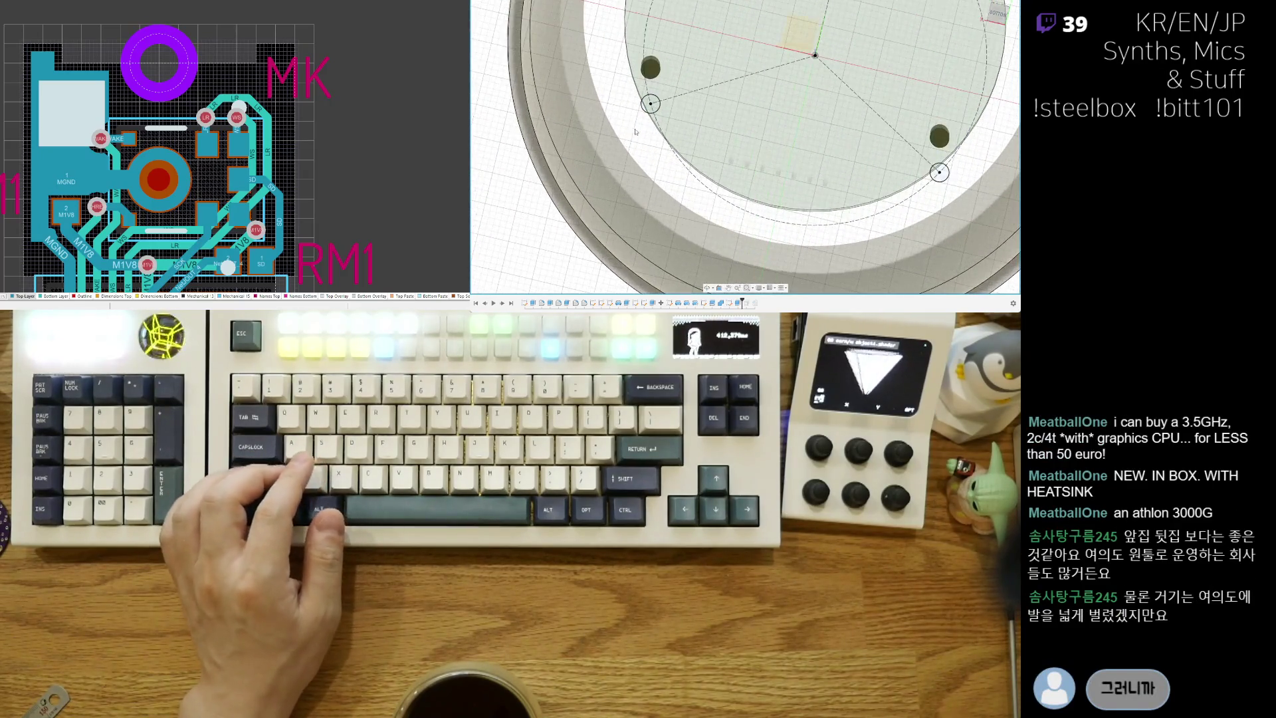
scroll(758, 109, "down", 4)
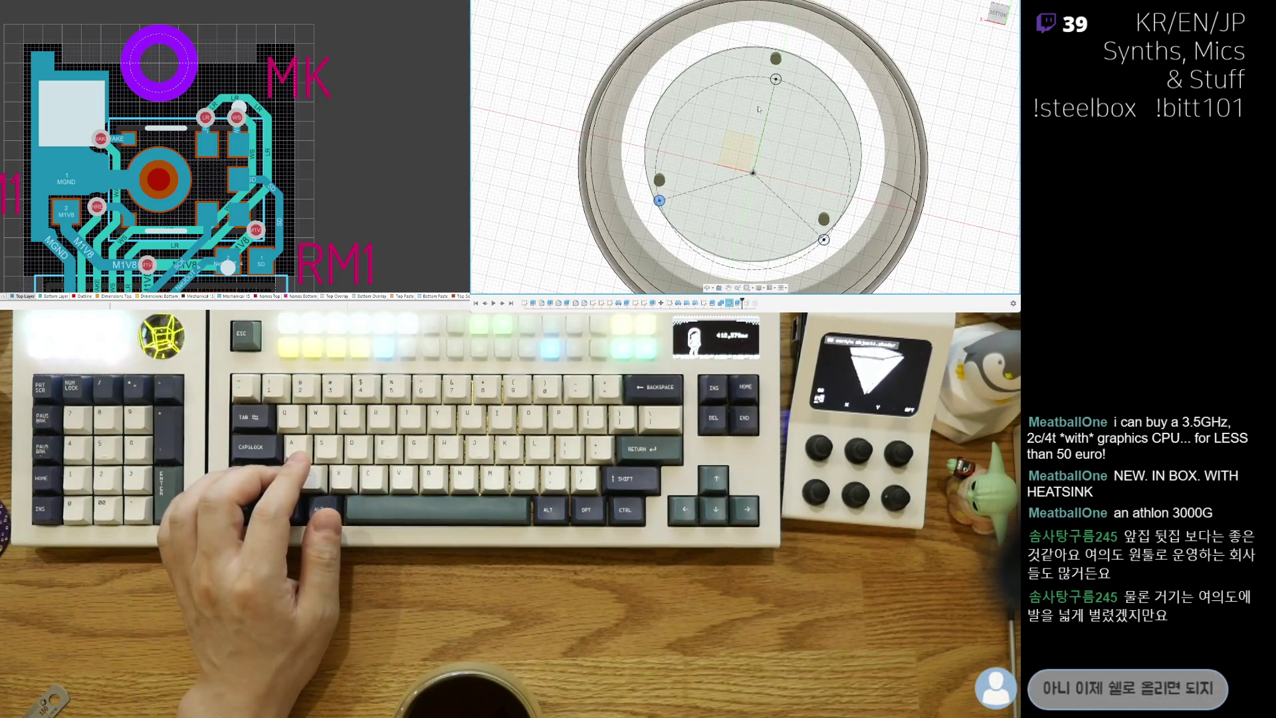
scroll(781, 82, "up", 2)
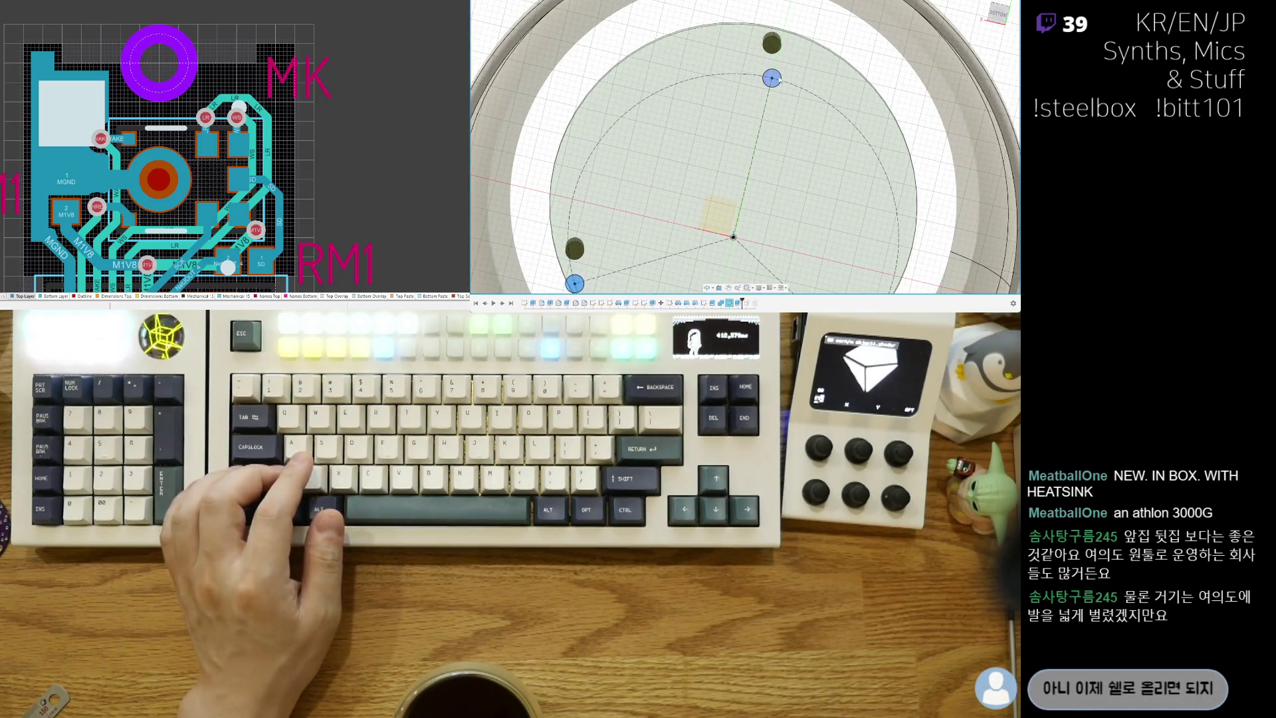
scroll(807, 159, "up", 2)
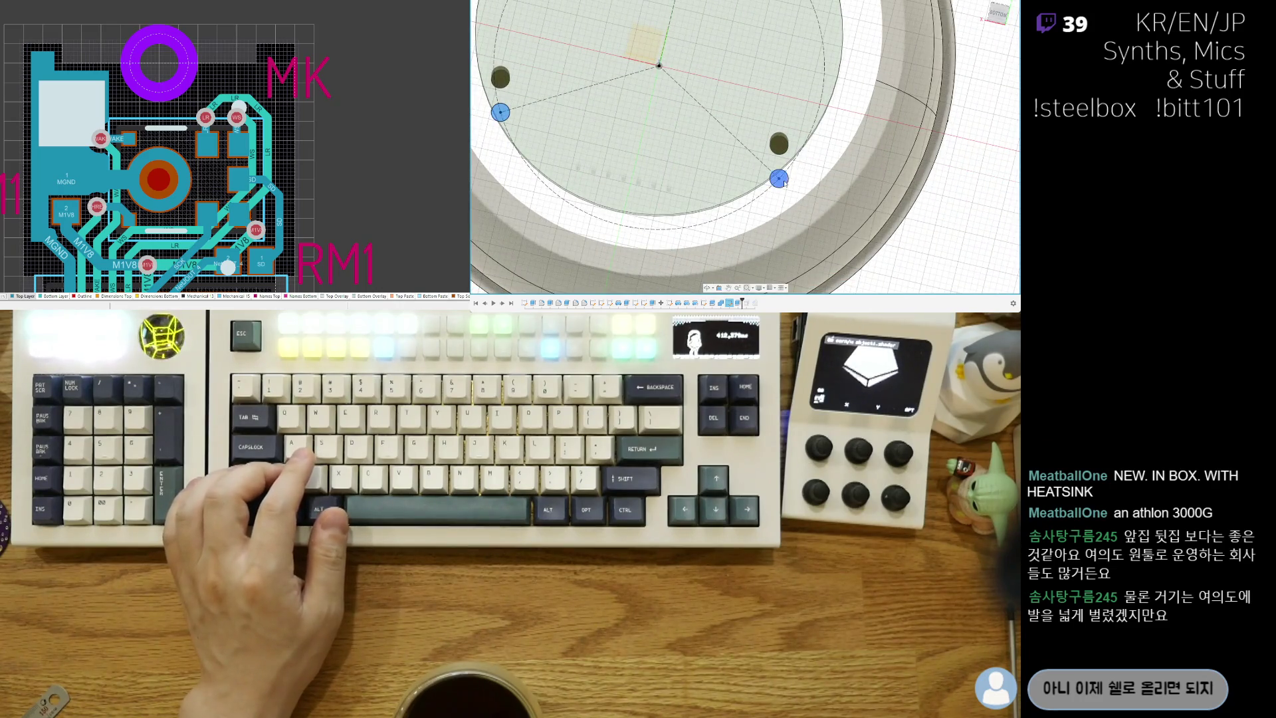
scroll(786, 184, "down", 5)
mouse_move(786, 184)
middle_mouse_down("shift")
mouse_move(774, 199)
mouse_move(770, 185)
mouse_move(773, 198)
middle_mouse_up("shift")
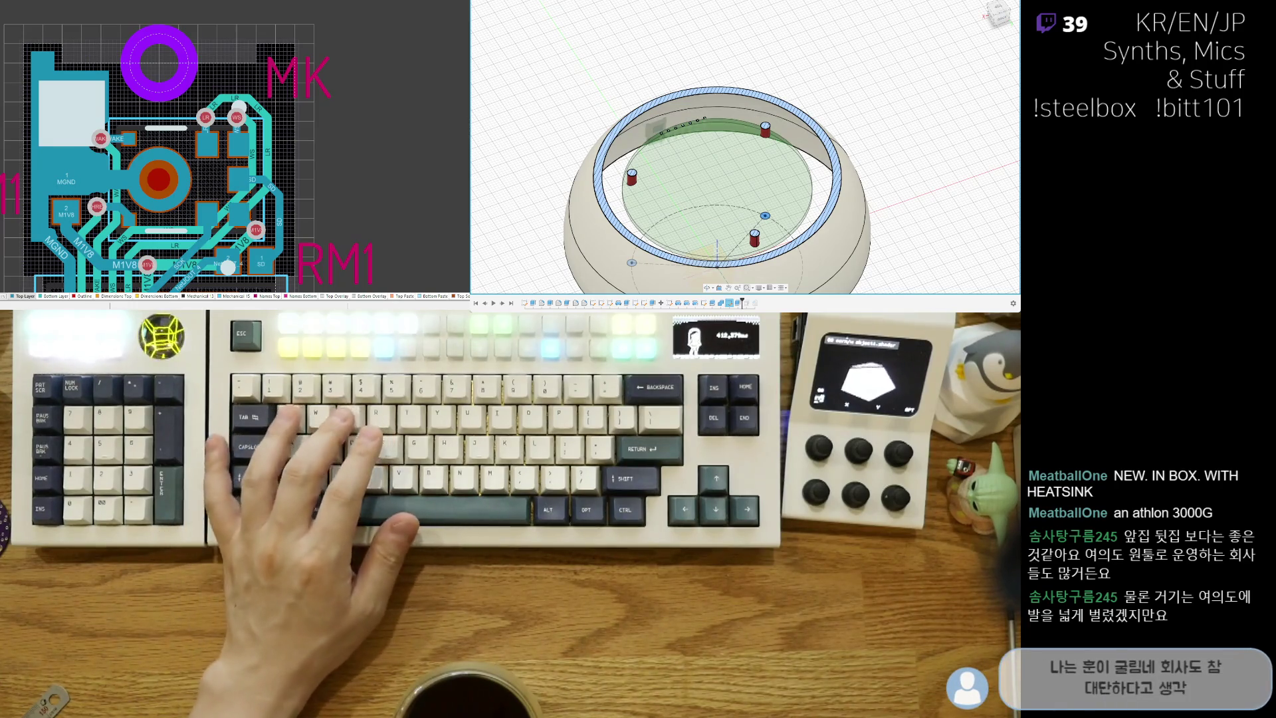
Step: Centre a circle on the peg point, then drag the three red pegs upward with Push/Pull
key("c")
left_click(765, 214)
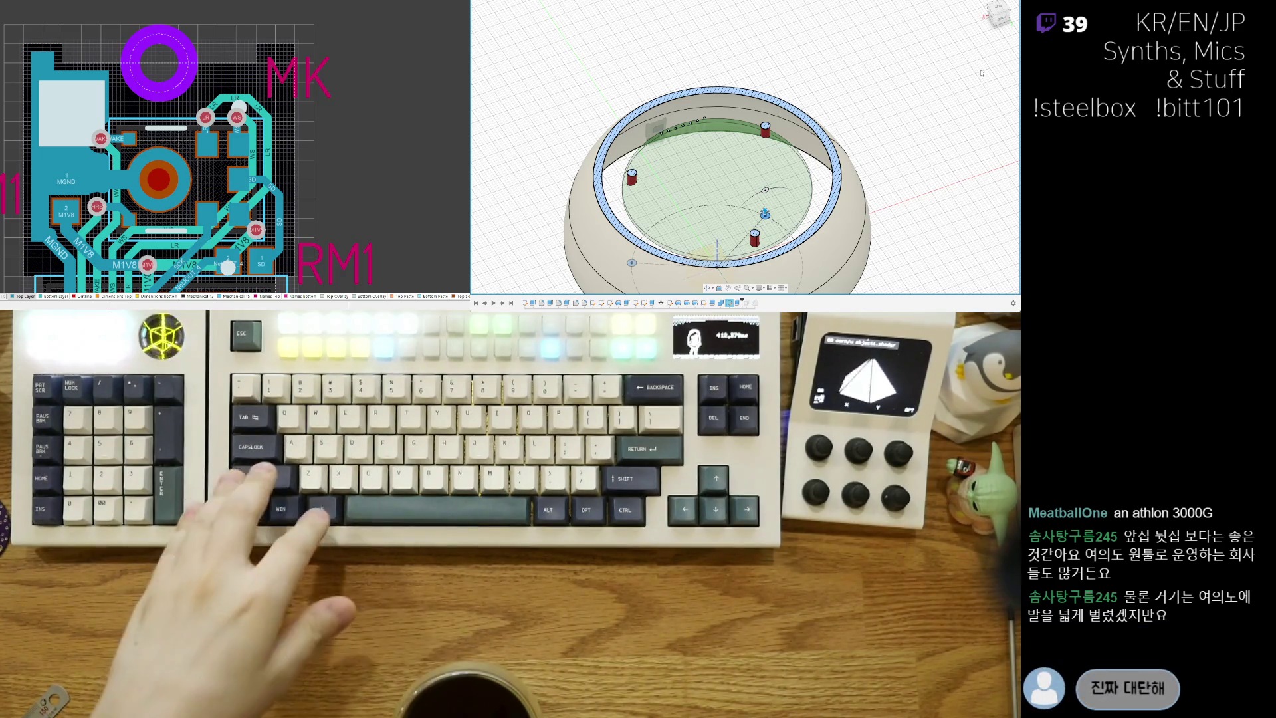
mouse_move(986, 100)
middle_mouse_down("shift")
mouse_move(845, 174)
mouse_move(774, 118)
middle_mouse_up("shift")
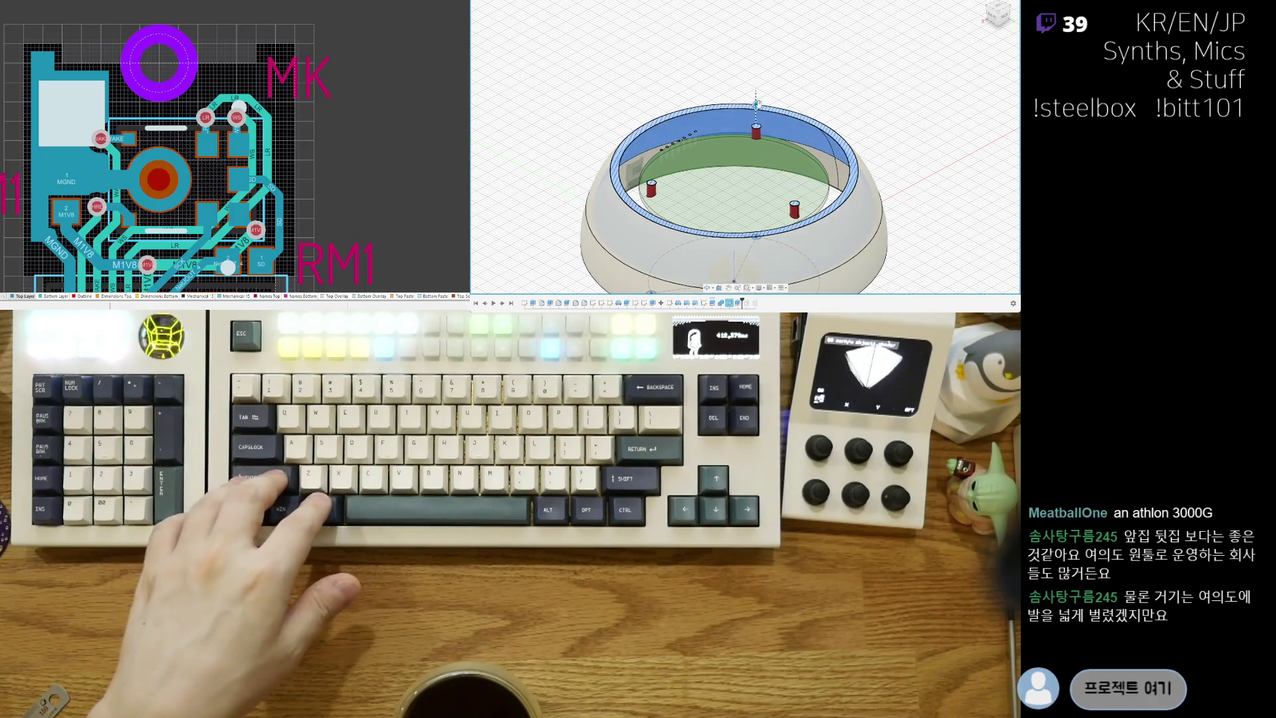
left_click_drag(758, 118, 757, 124)
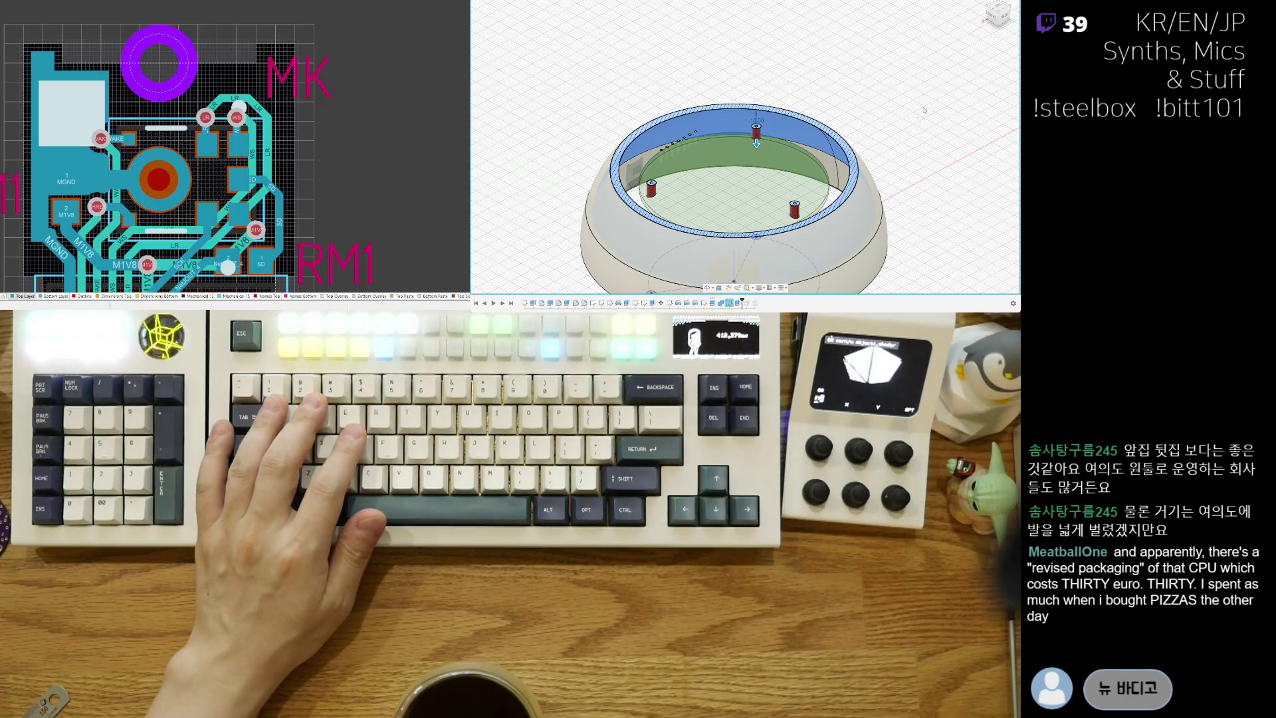
Step: Push the three post tops in by 2 to form shallow holes
key("Escape")
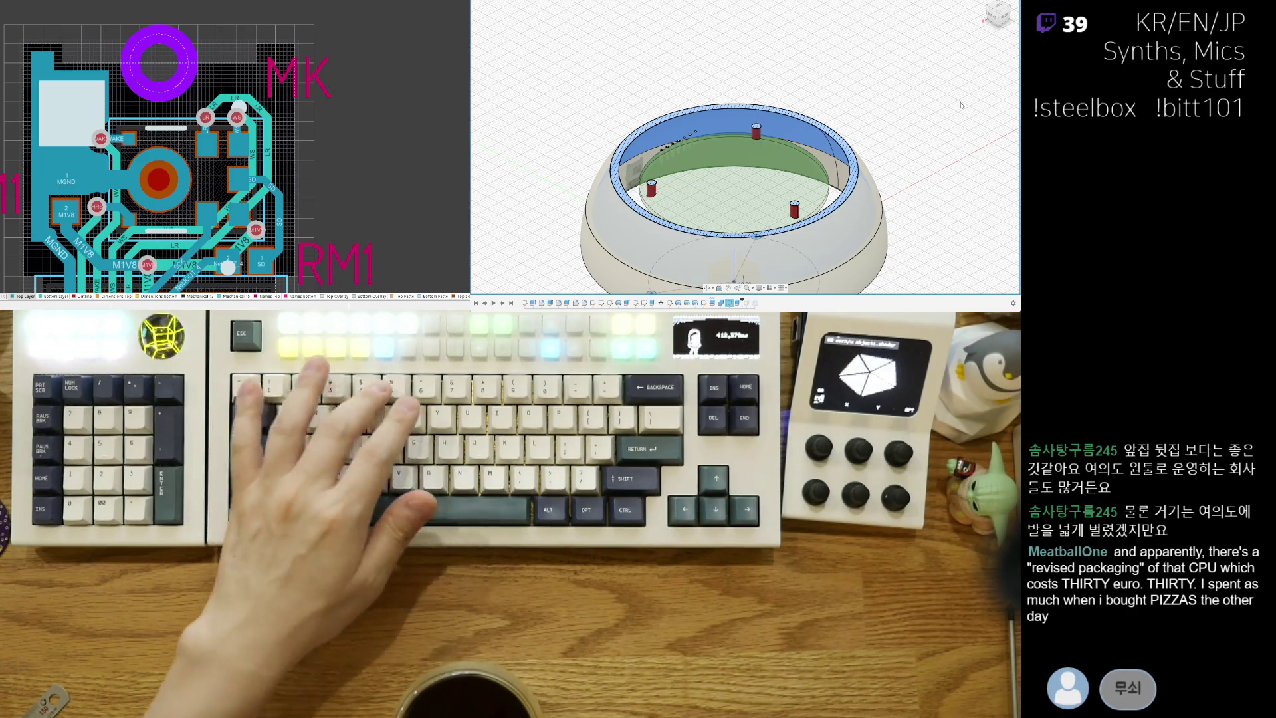
key("q")
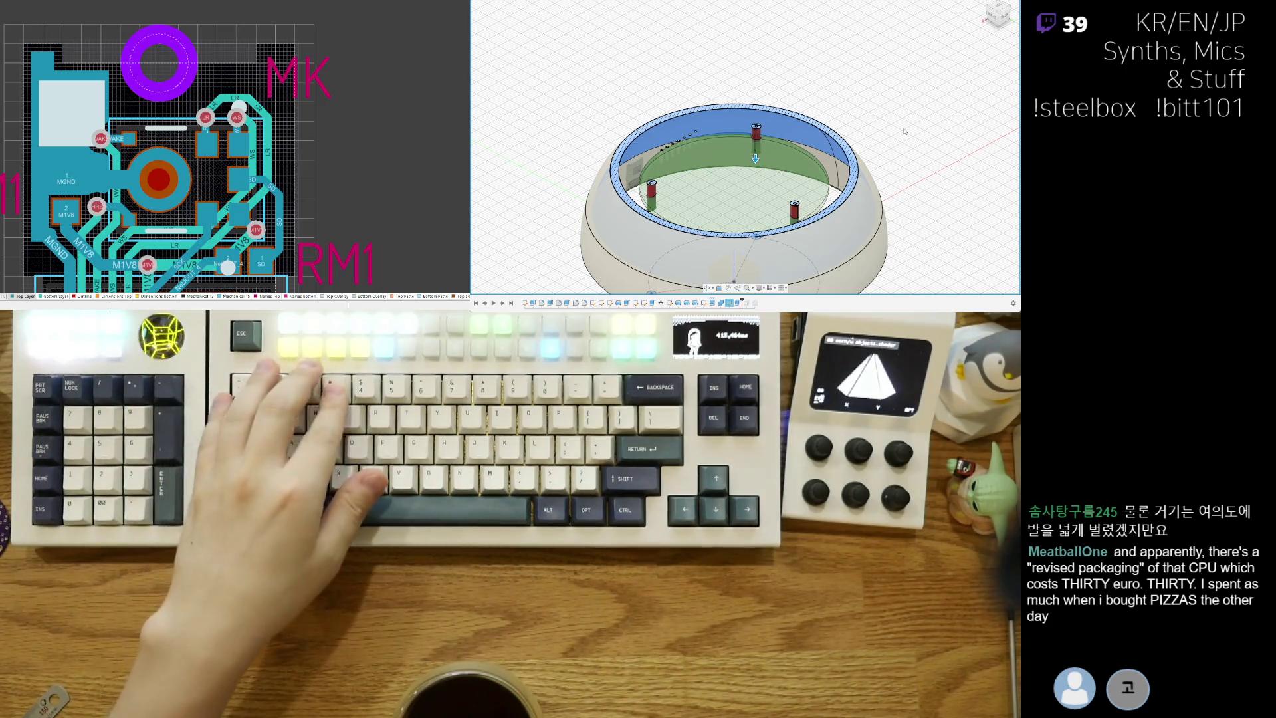
type("2")
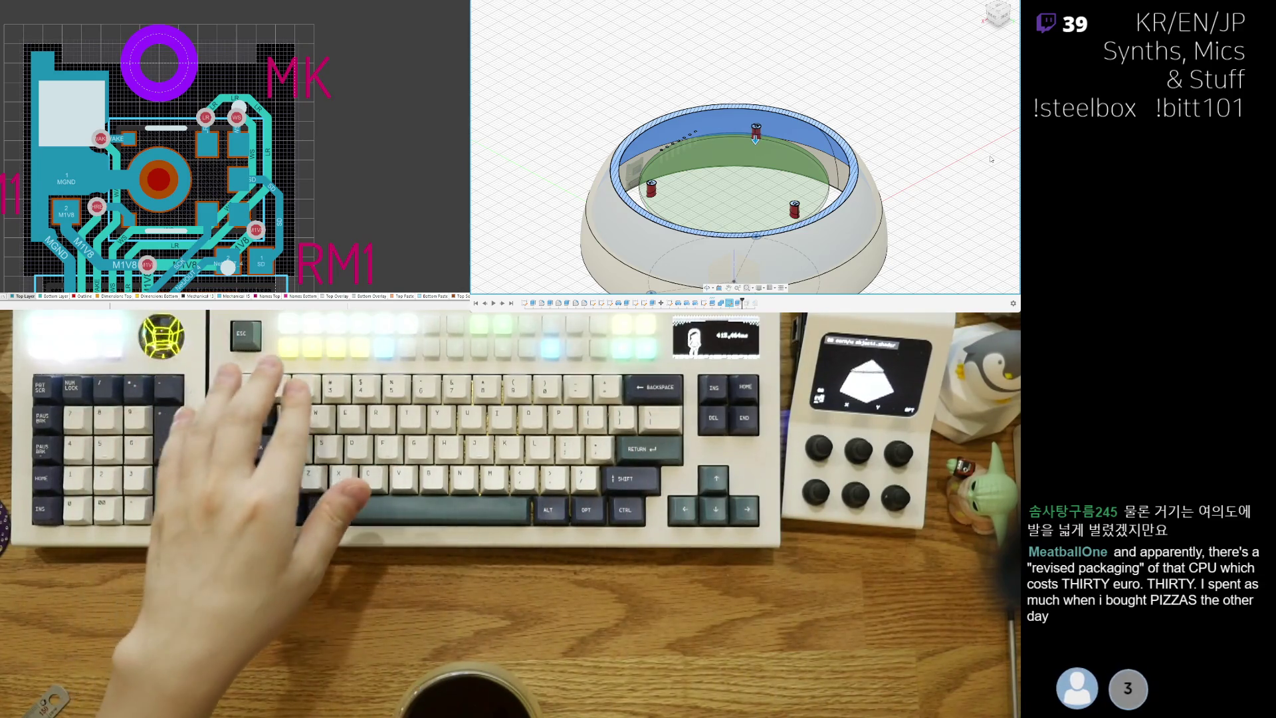
key("Return")
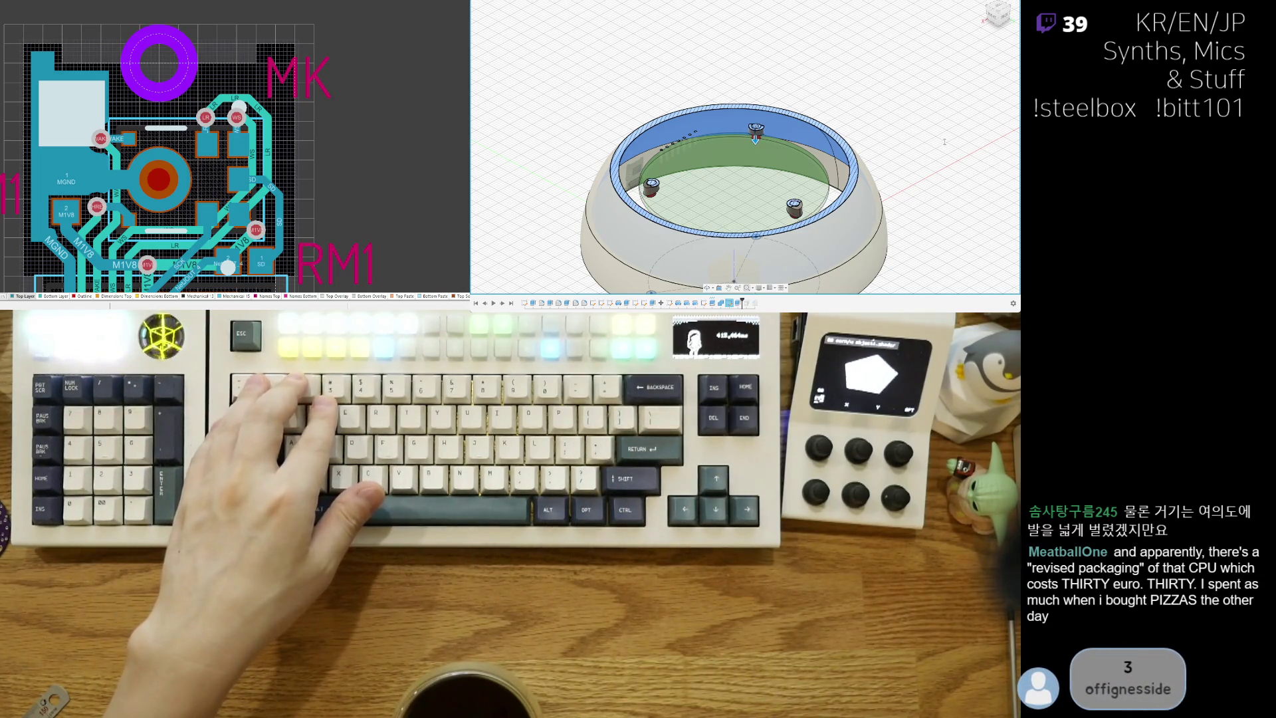
mouse_move(945, 142)
middle_mouse_down("shift")
mouse_move(796, 213)
mouse_move(744, 178)
mouse_move(762, 258)
middle_mouse_up("shift")
Step: Zoom and pan to centre the cup with its three mounting posts in view
scroll(744, 178, "up", 3)
scroll(744, 178, "down", 3)
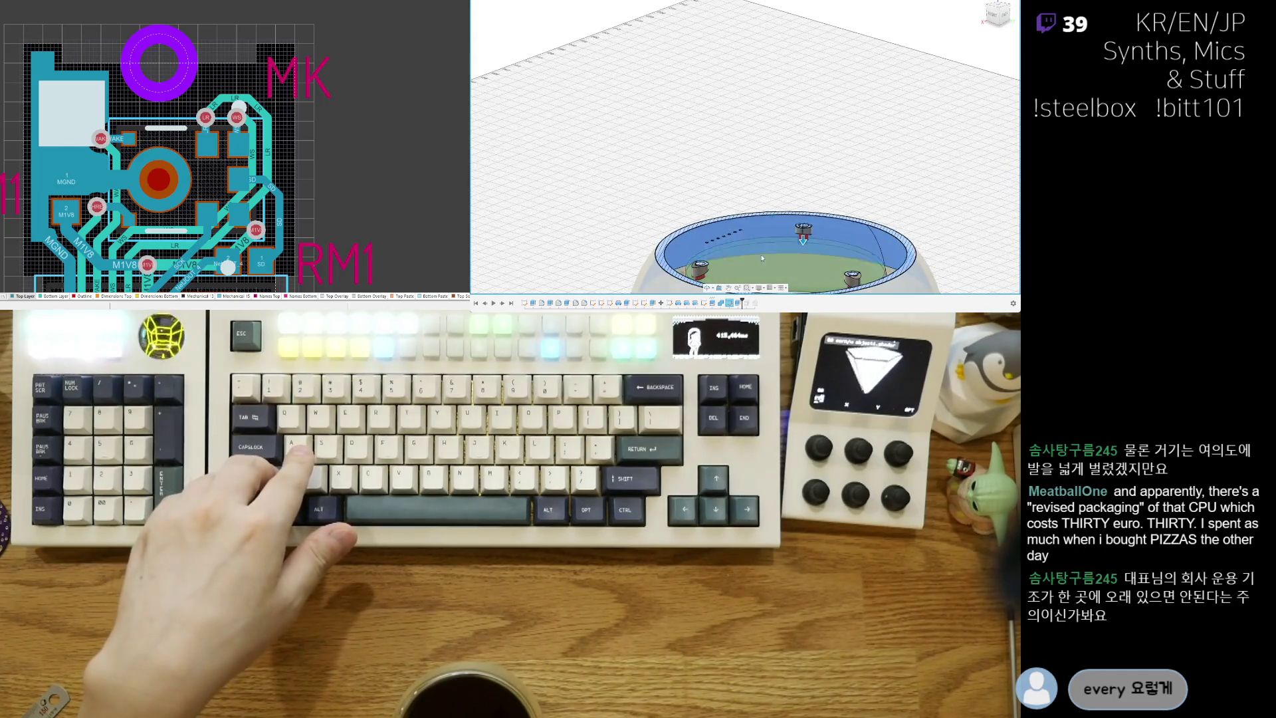
scroll(763, 258, "up", 10)
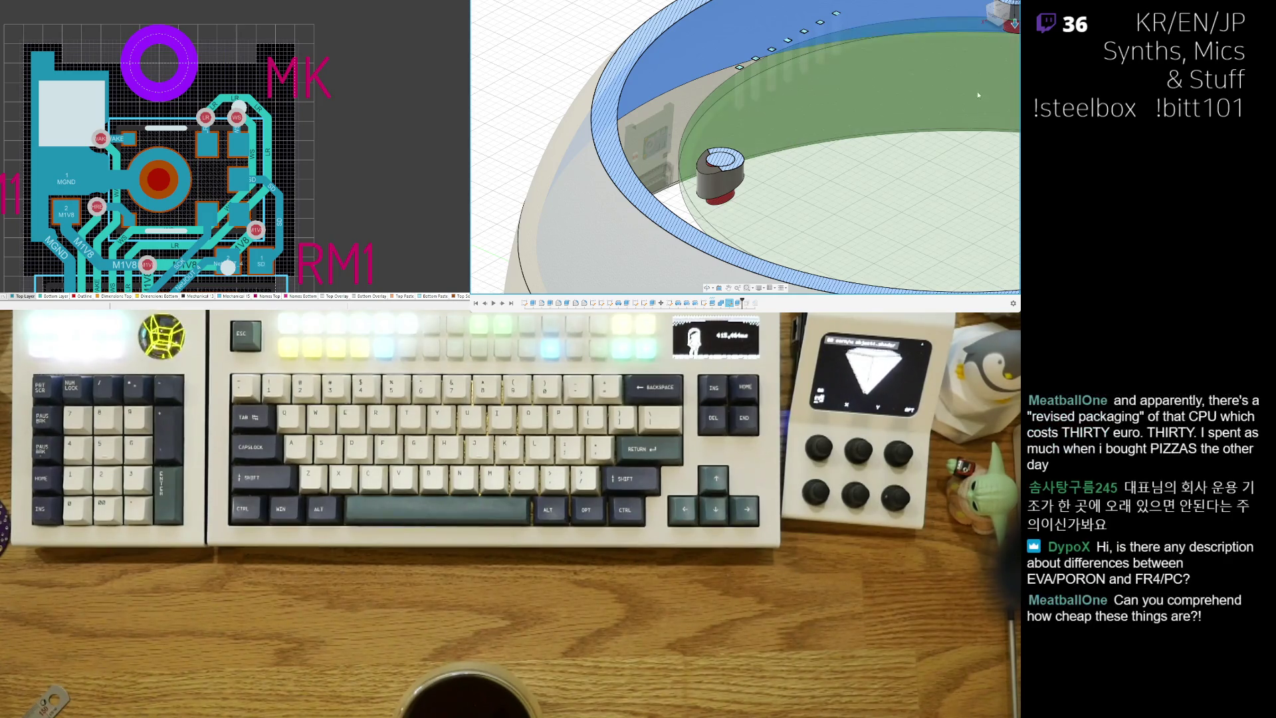
scroll(974, 98, "down", 5)
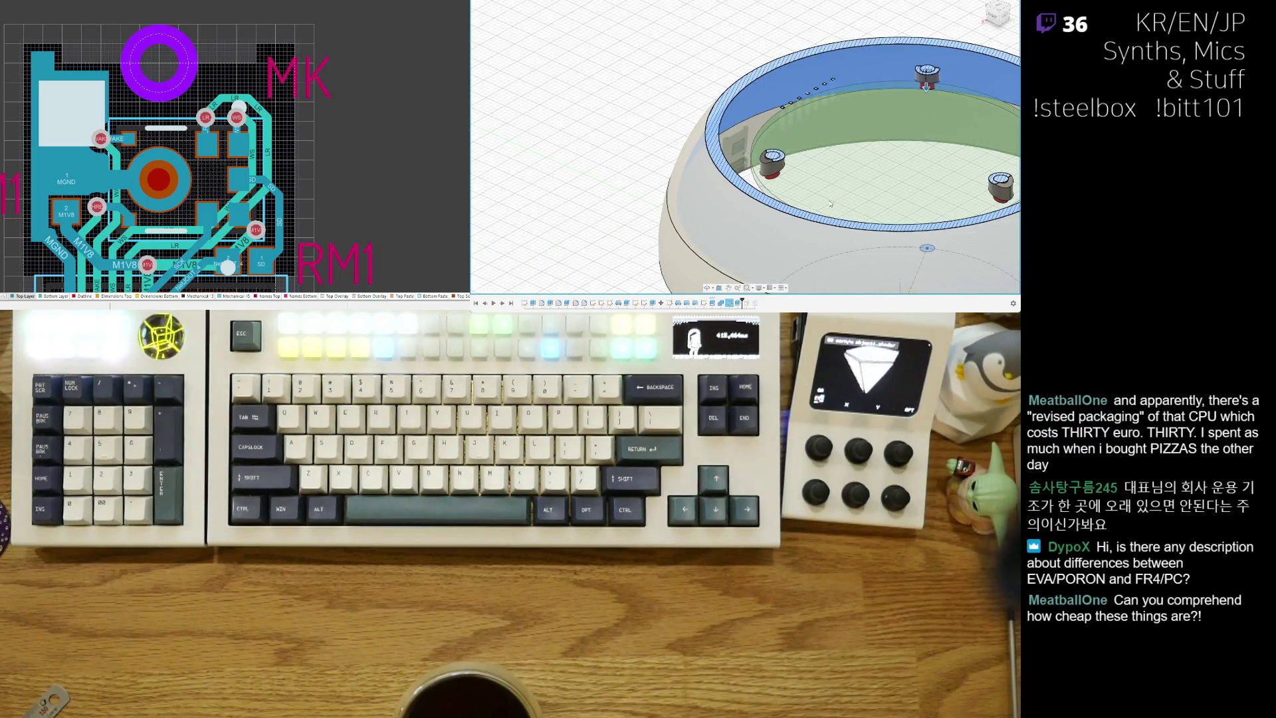
middle_click_drag(829, 203, 700, 177)
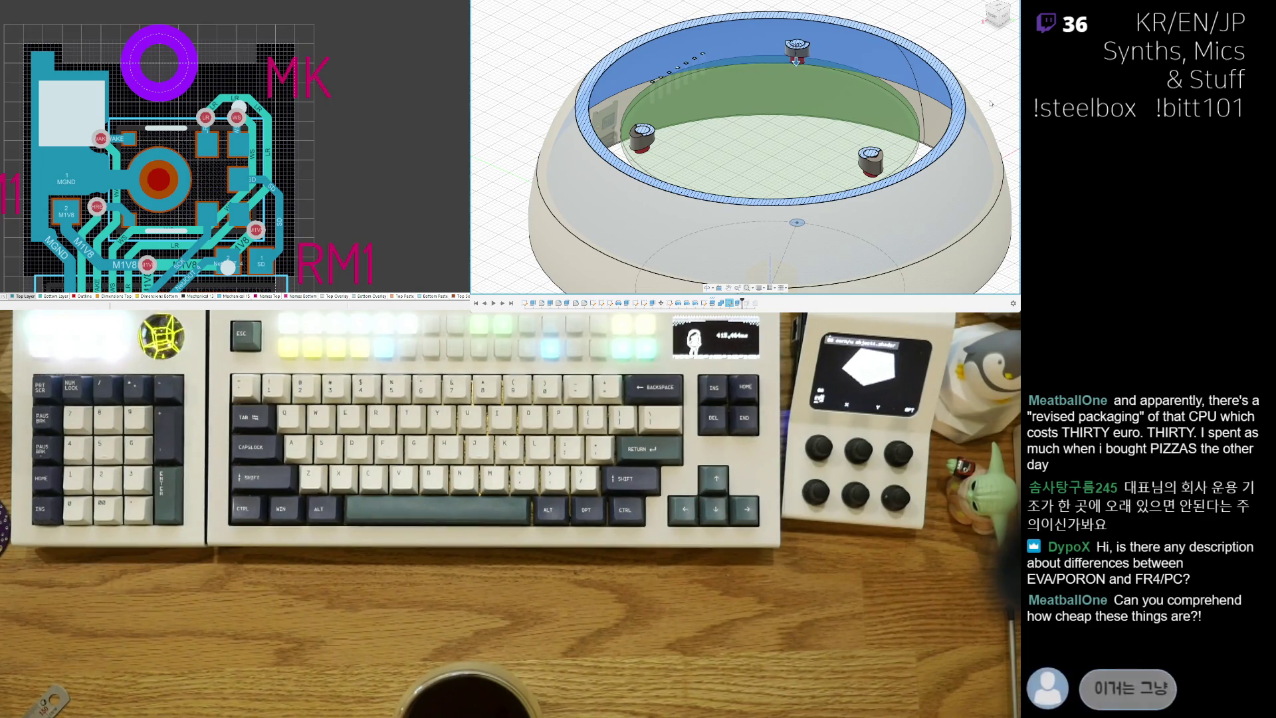
scroll(821, 224, "down", 3)
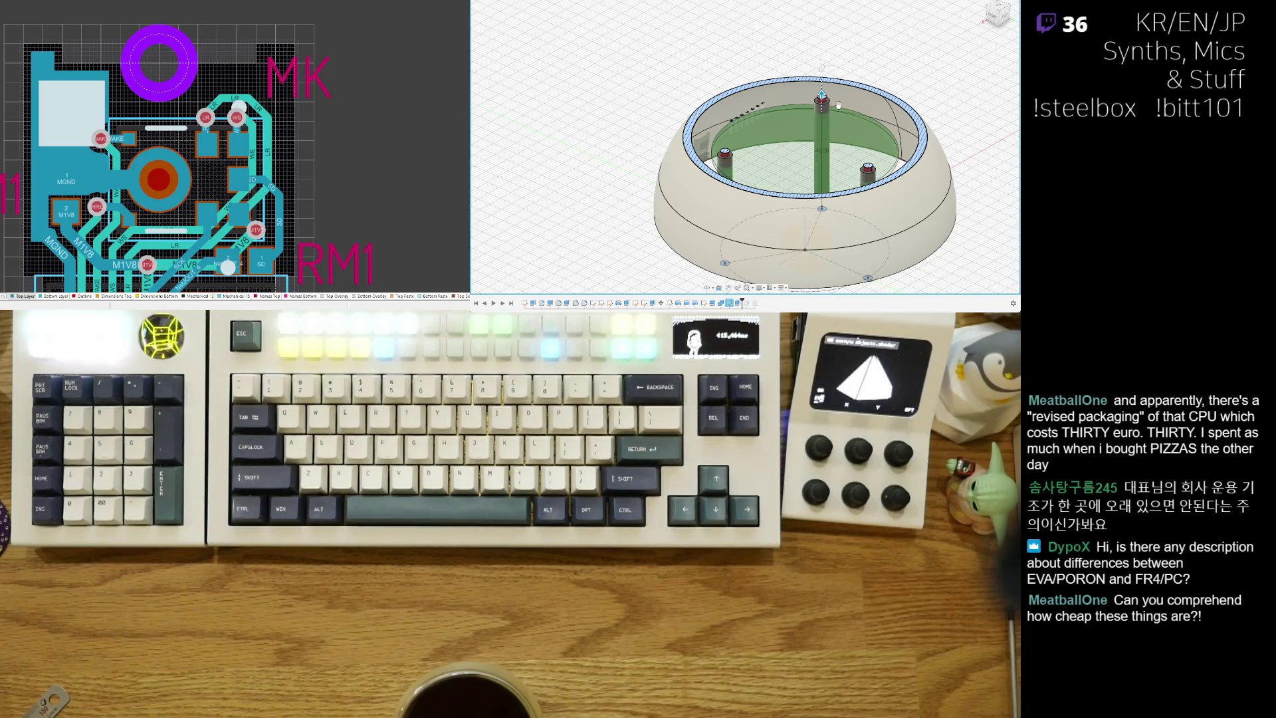
scroll(797, 171, "up", 3)
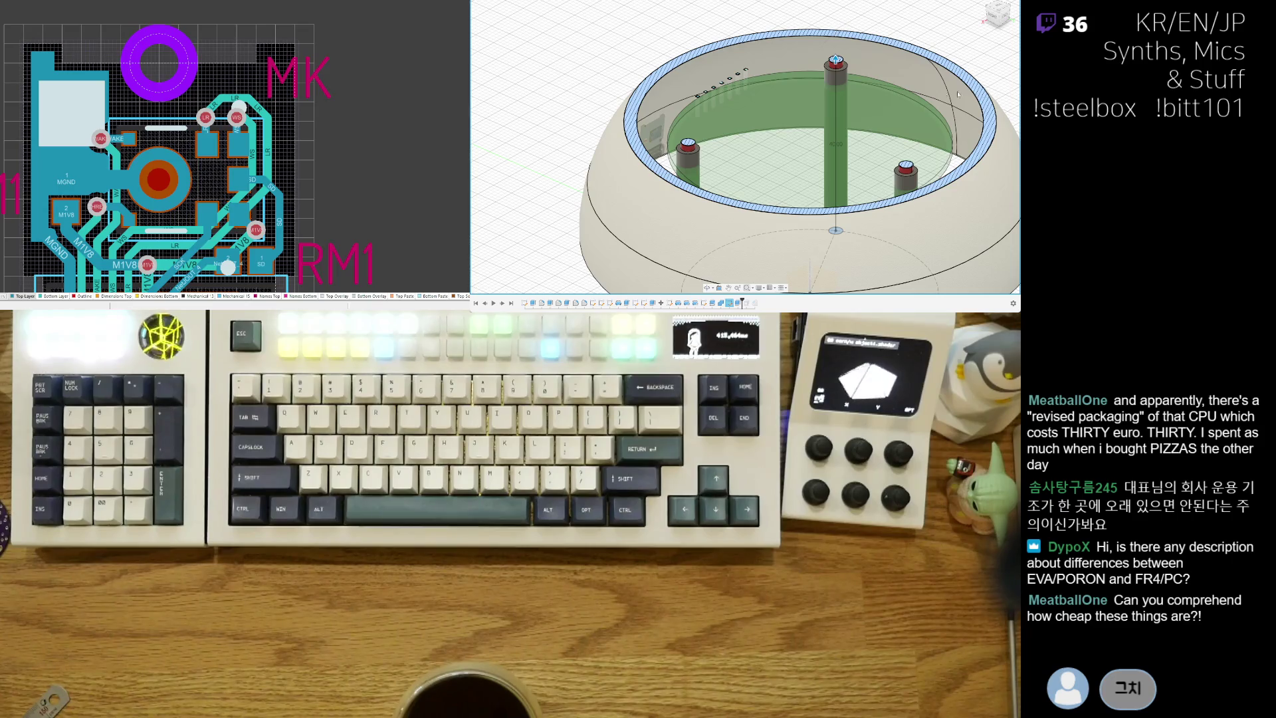
Step: Set the post extrude distance to -3 so it runs downward, checking the posts from a low view
left_click_drag(835, 60, 835, 127)
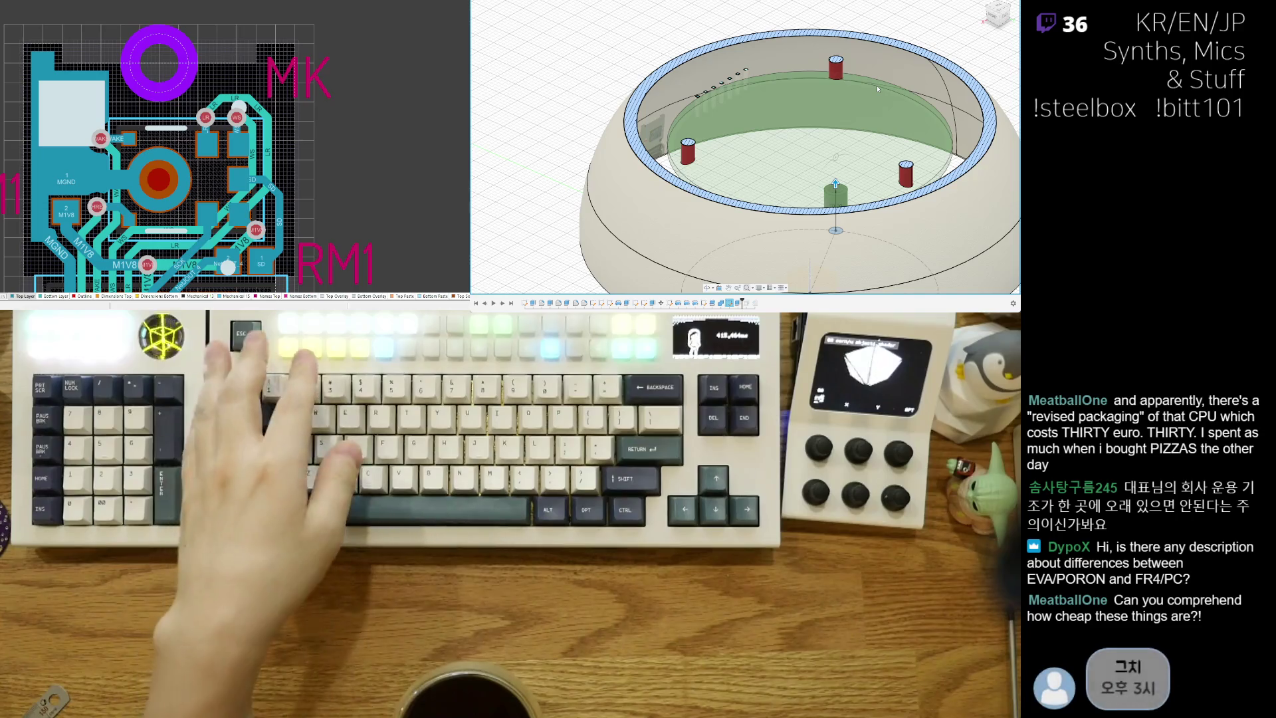
key("ctrl+z")
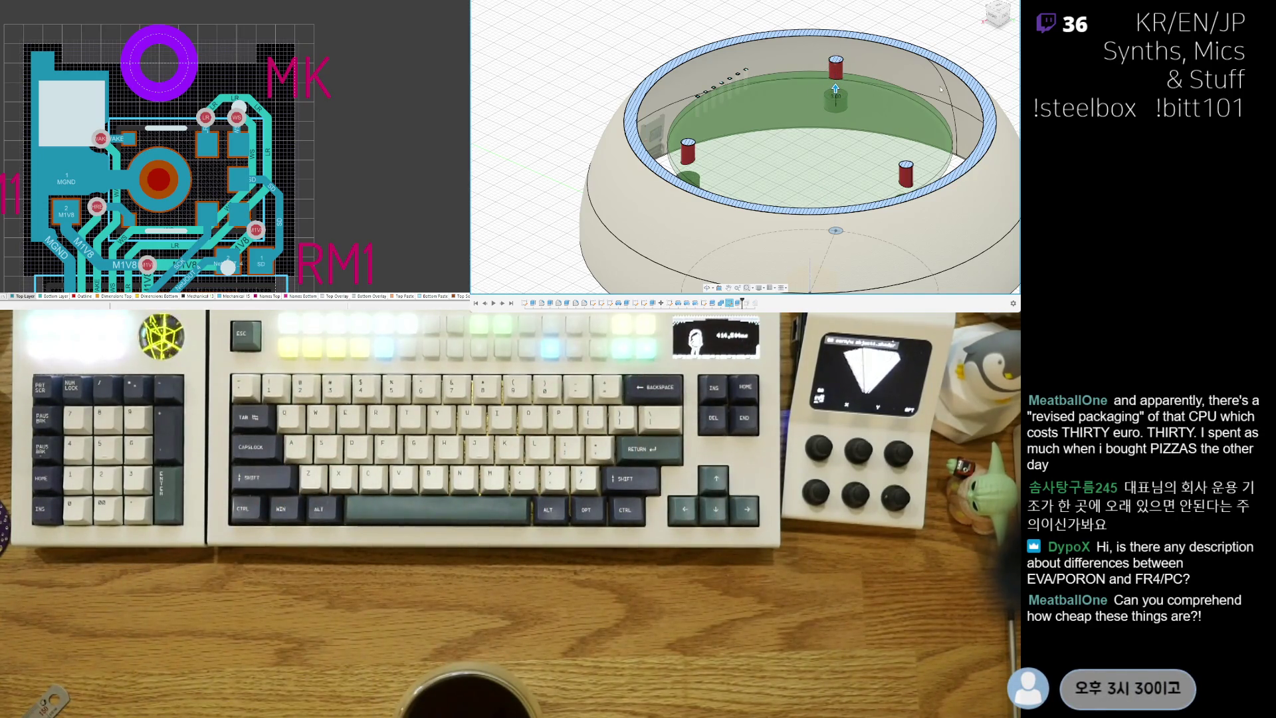
type("3")
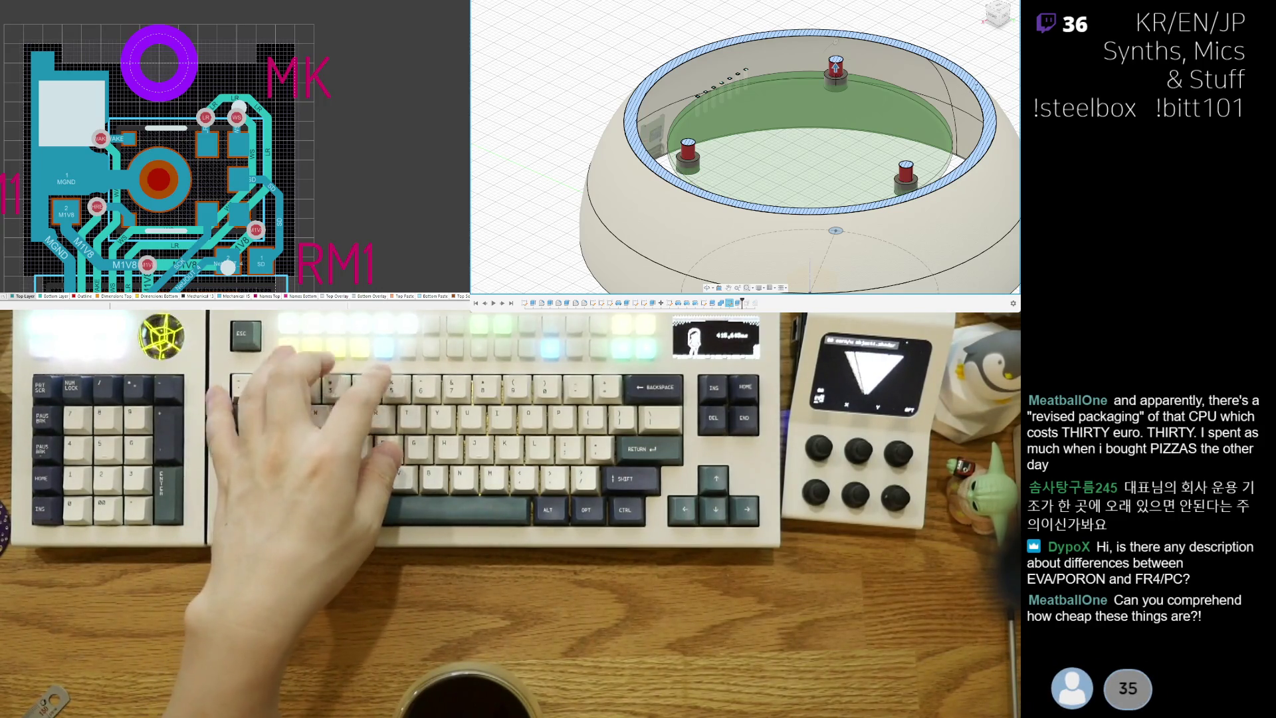
key("BackSpace")
type("2")
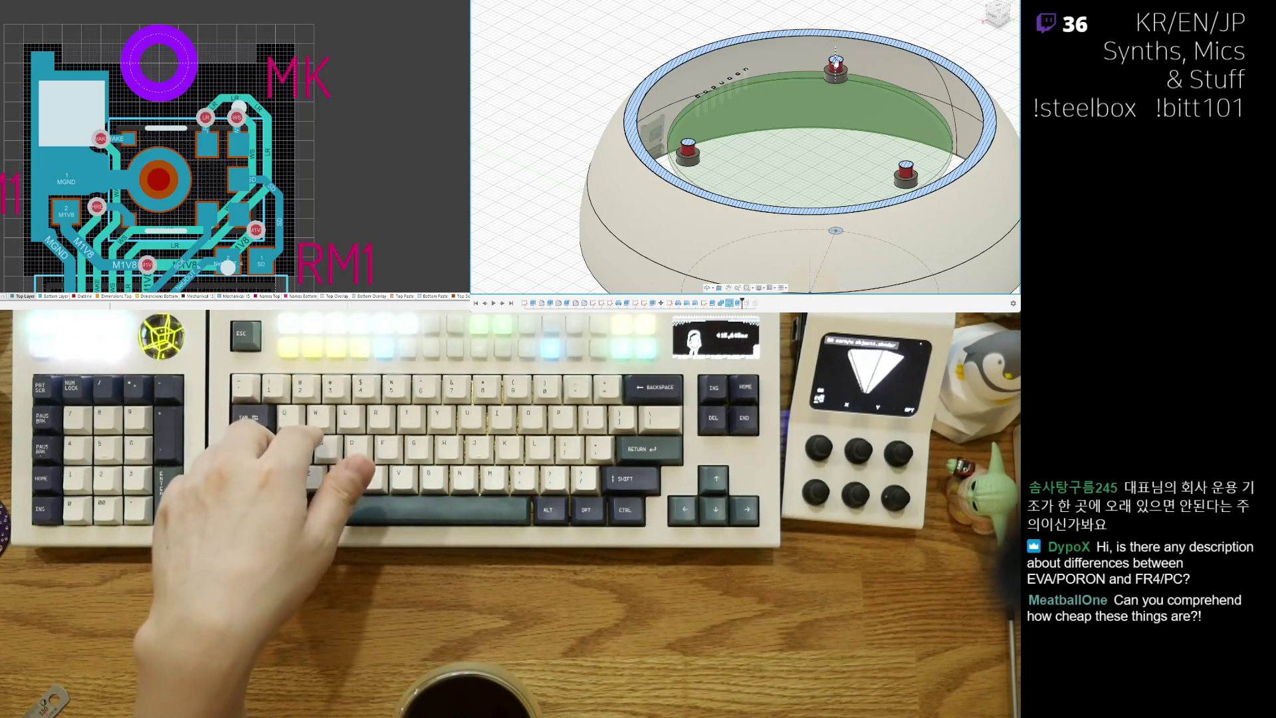
mouse_move(836, 67)
middle_mouse_down("shift")
mouse_move(834, 166)
mouse_move(834, 73)
middle_mouse_up("shift")
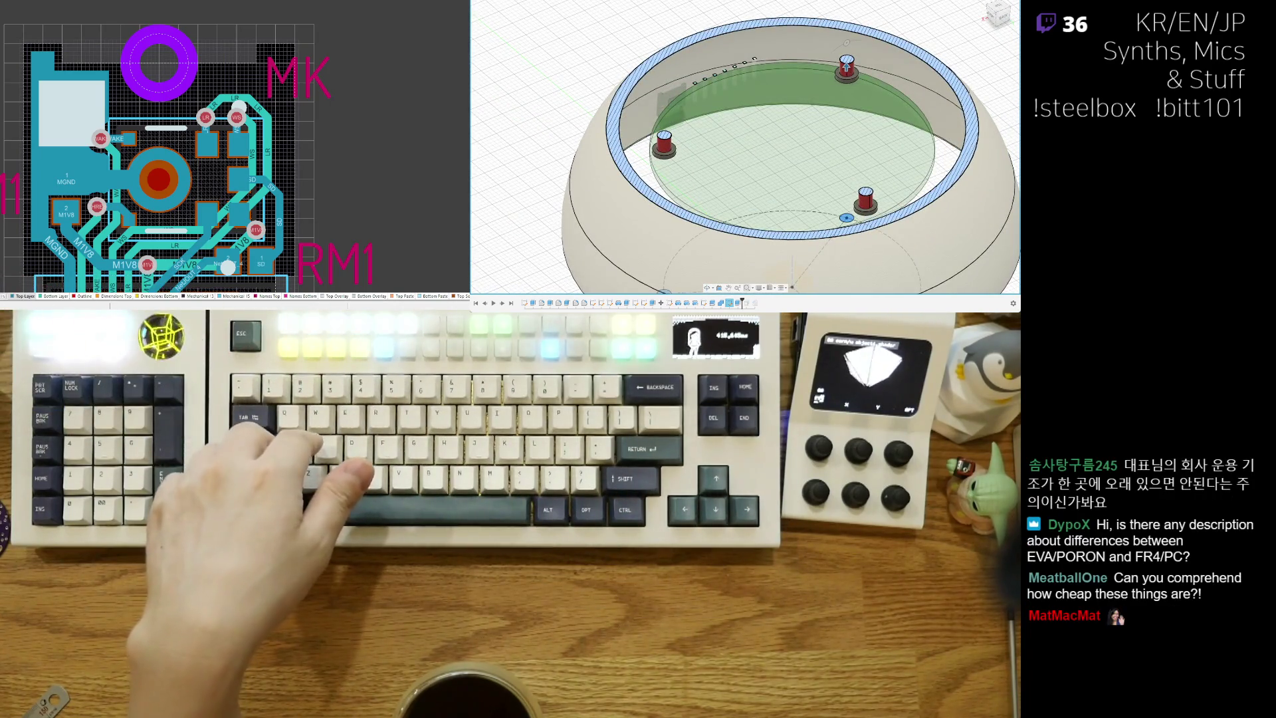
type("-3")
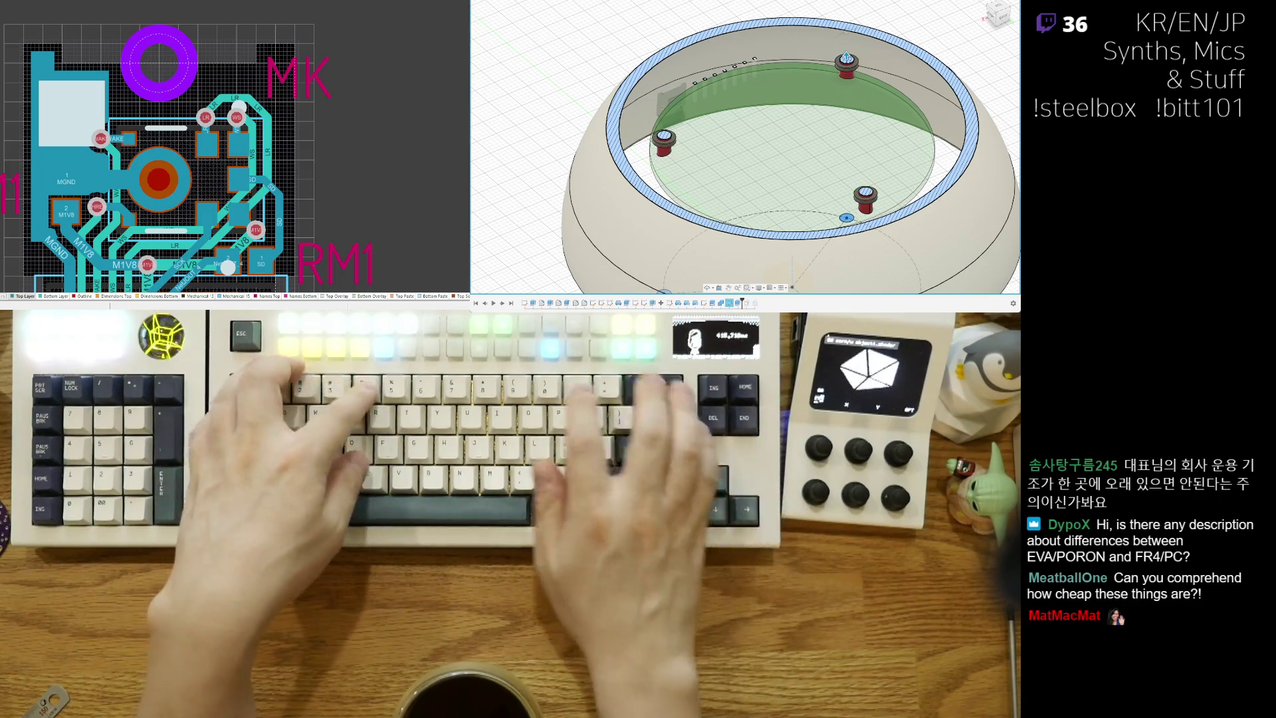
mouse_move(810, 176)
middle_mouse_down("shift")
mouse_move(816, 105)
mouse_move(819, 159)
middle_mouse_up("shift")
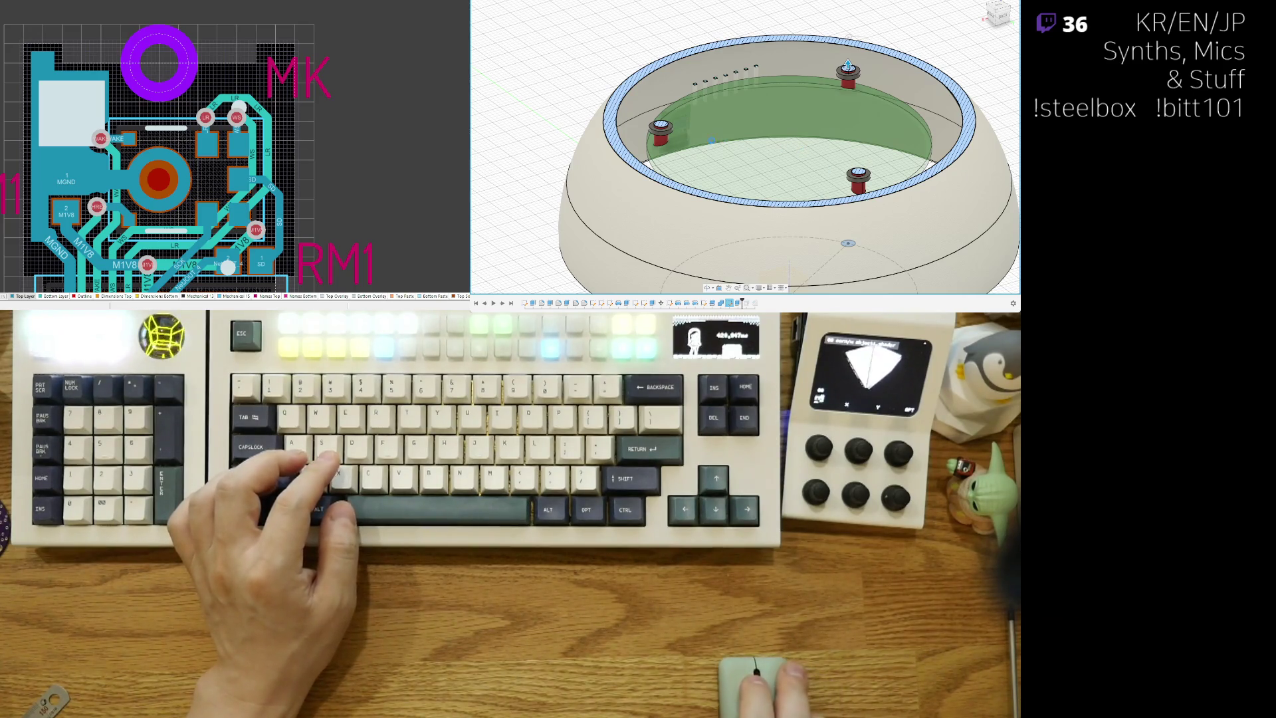
Step: Orbit toward the bowl's underside to check the three extruded posts
middle_click_drag(712, 134, 737, 119, "shift")
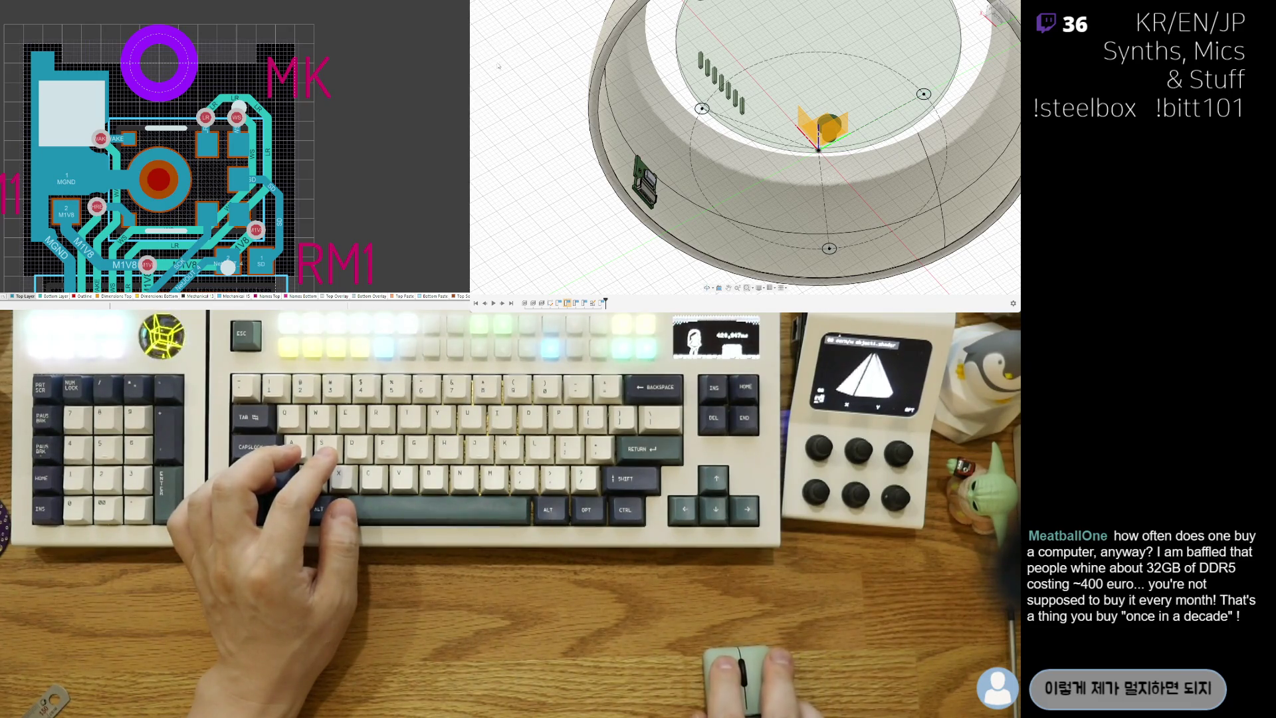
Step: Orbit and zoom the cut-away bowl to view the PCB and posts from a lower angle
middle_click_drag(499, 66, 480, 68, "shift")
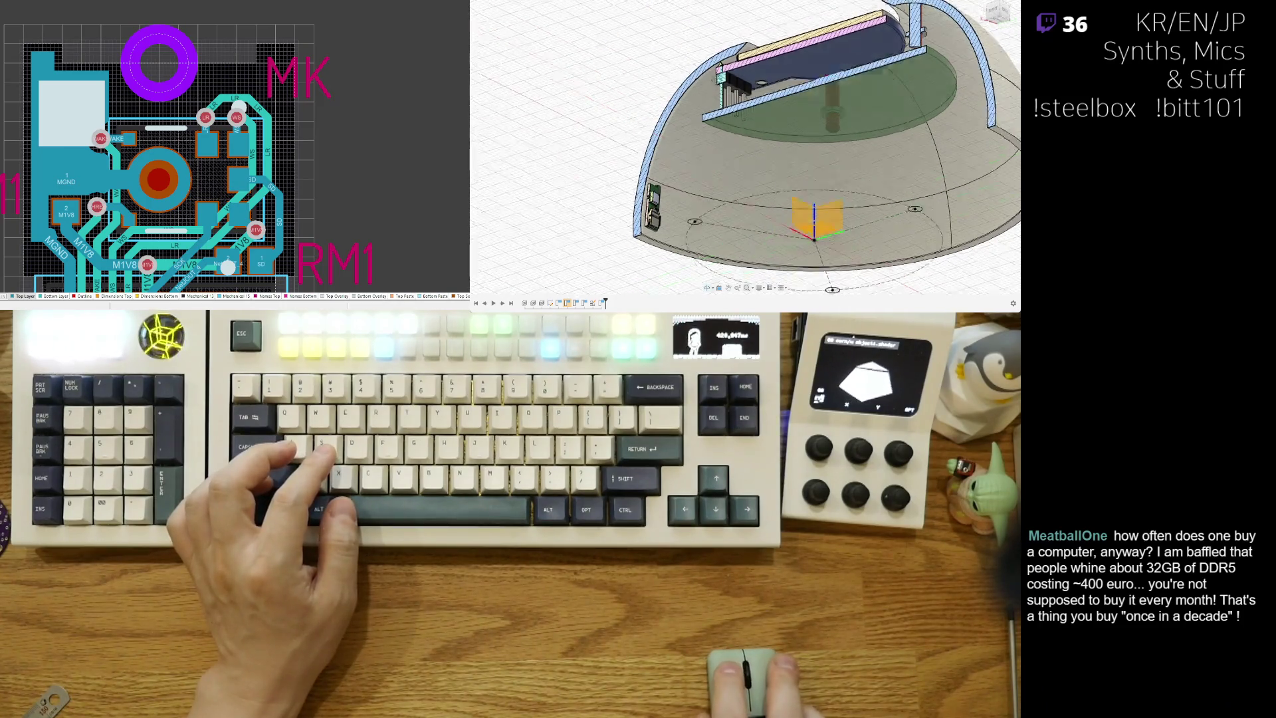
scroll(840, 147, "up", 5)
scroll(840, 147, "down", 5)
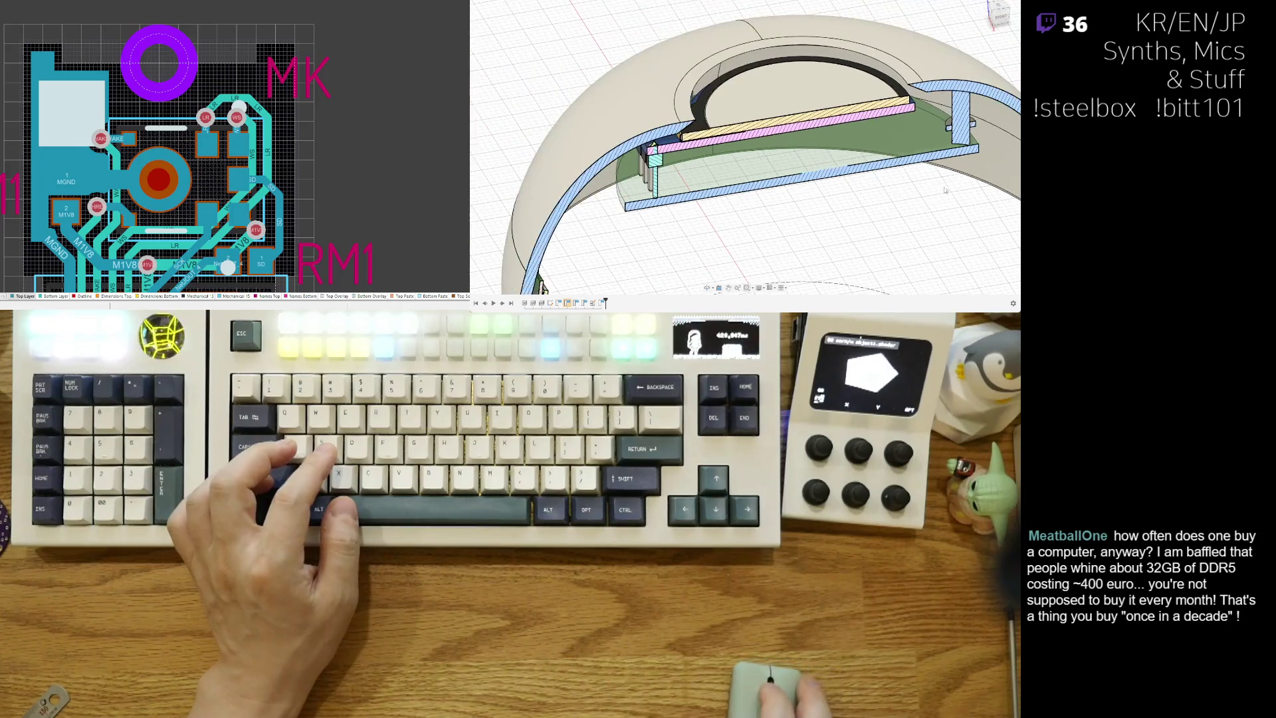
mouse_move(840, 147)
middle_mouse_down("shift")
mouse_move(877, 149)
mouse_move(775, 143)
mouse_move(858, 152)
middle_mouse_up("shift")
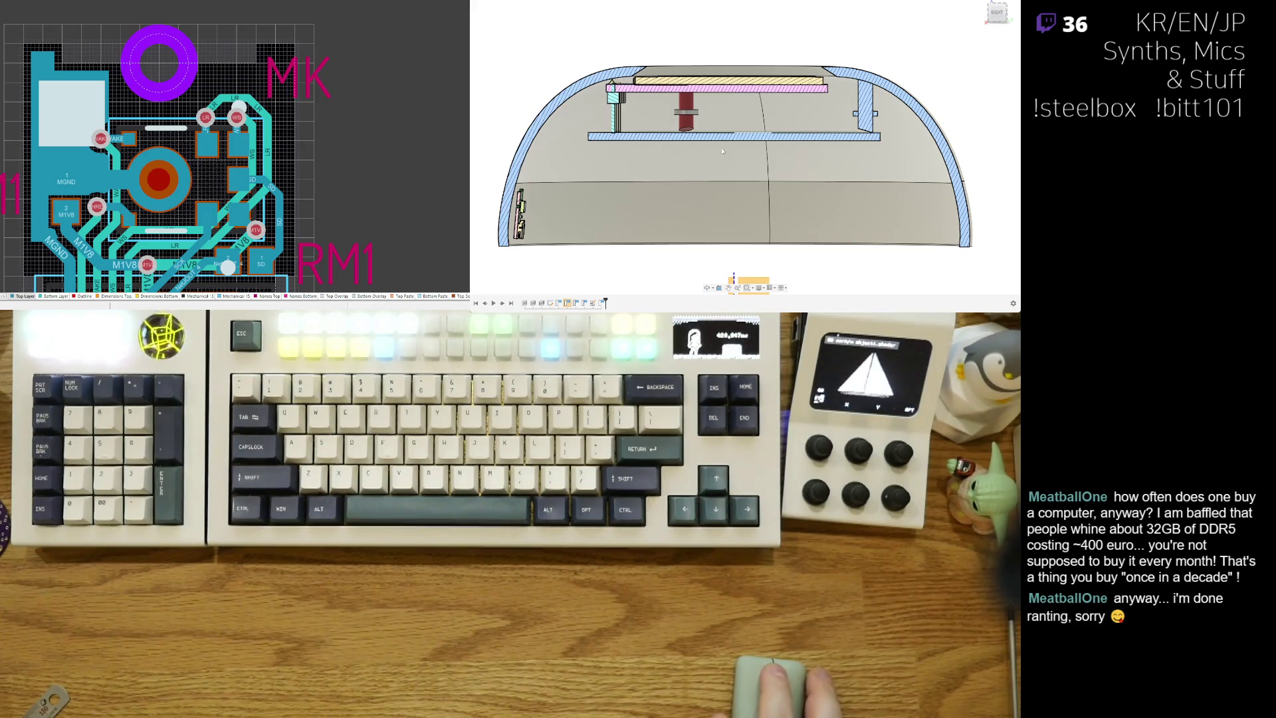
Step: Pan the section view to bring the support post and right wall into view
scroll(853, 158, "up", 3)
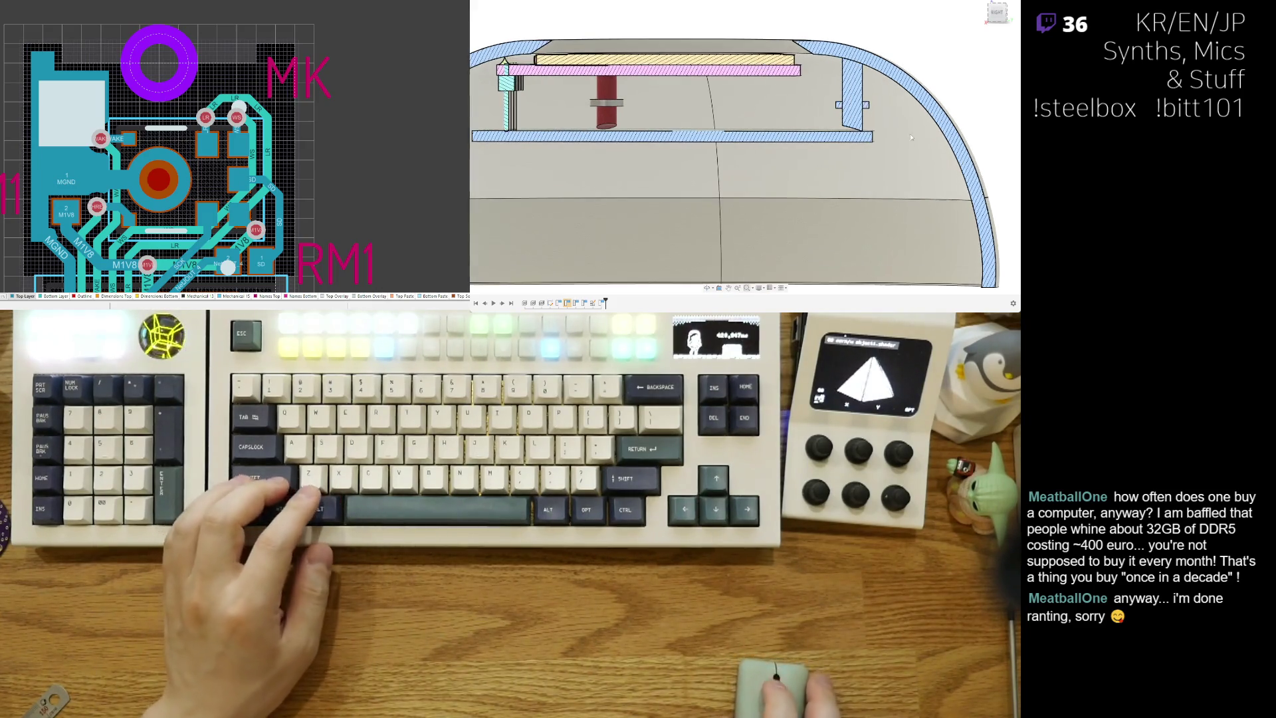
middle_click_drag(853, 158, 766, 168)
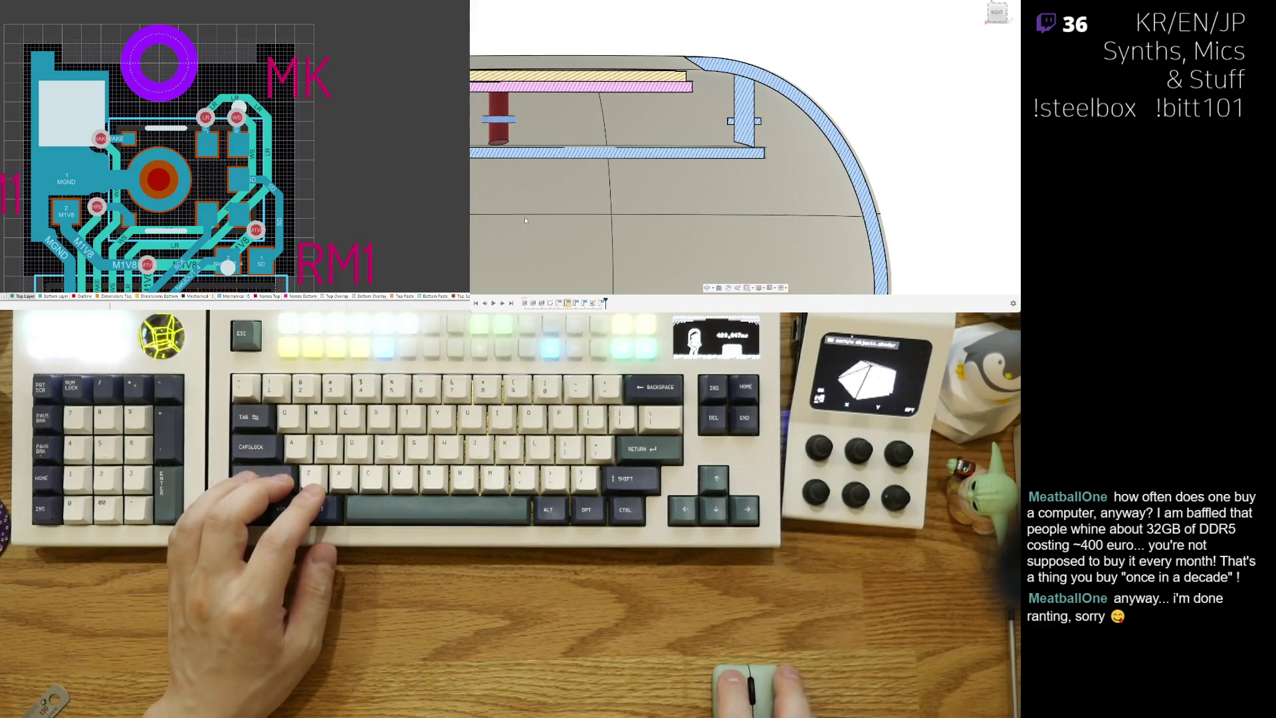
middle_click_drag(564, 210, 684, 185)
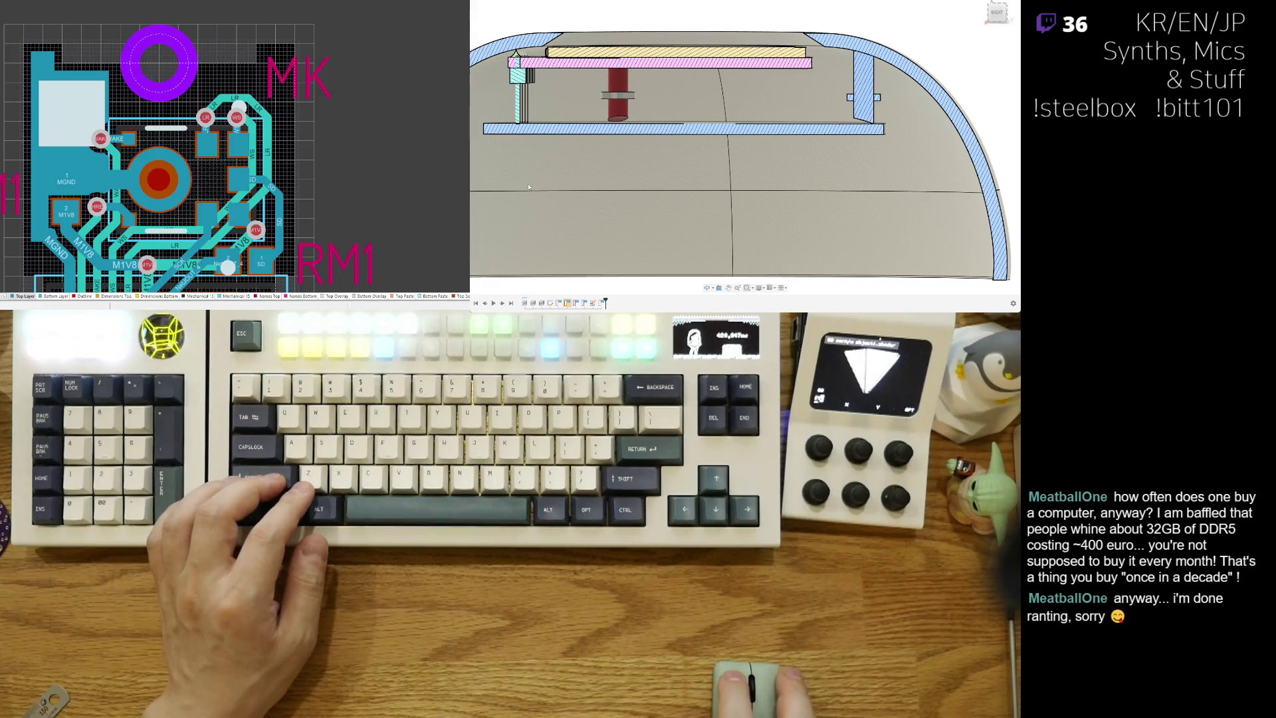
middle_click_drag(529, 186, 620, 183)
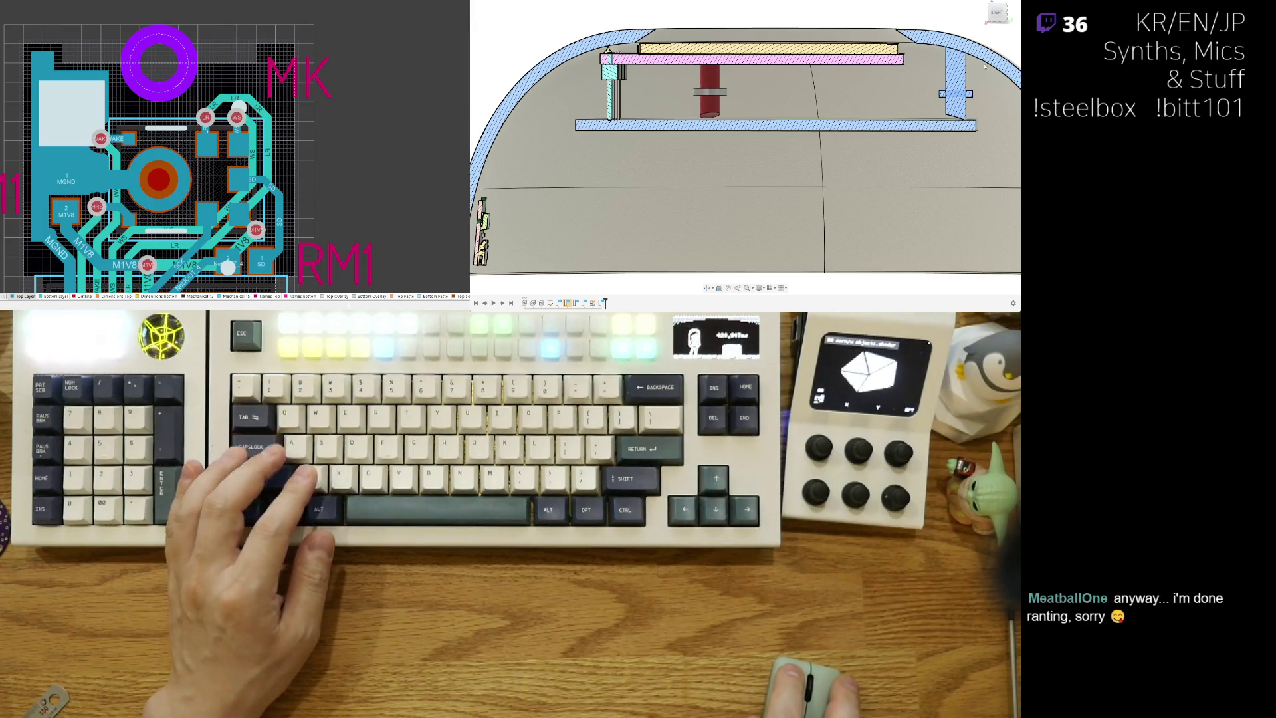
middle_click_drag(979, 107, 854, 133)
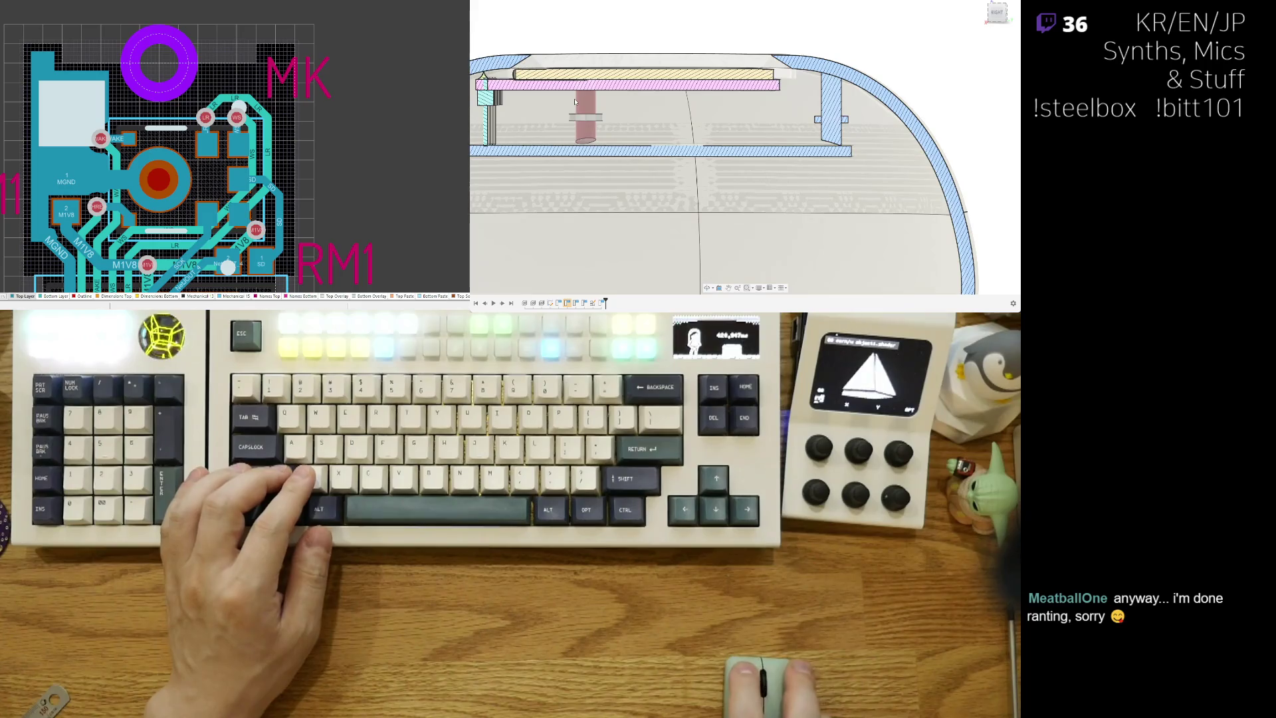
Step: Step the design history forward to restore the wall clip tab and tilt into perspective
key("ctrl+z")
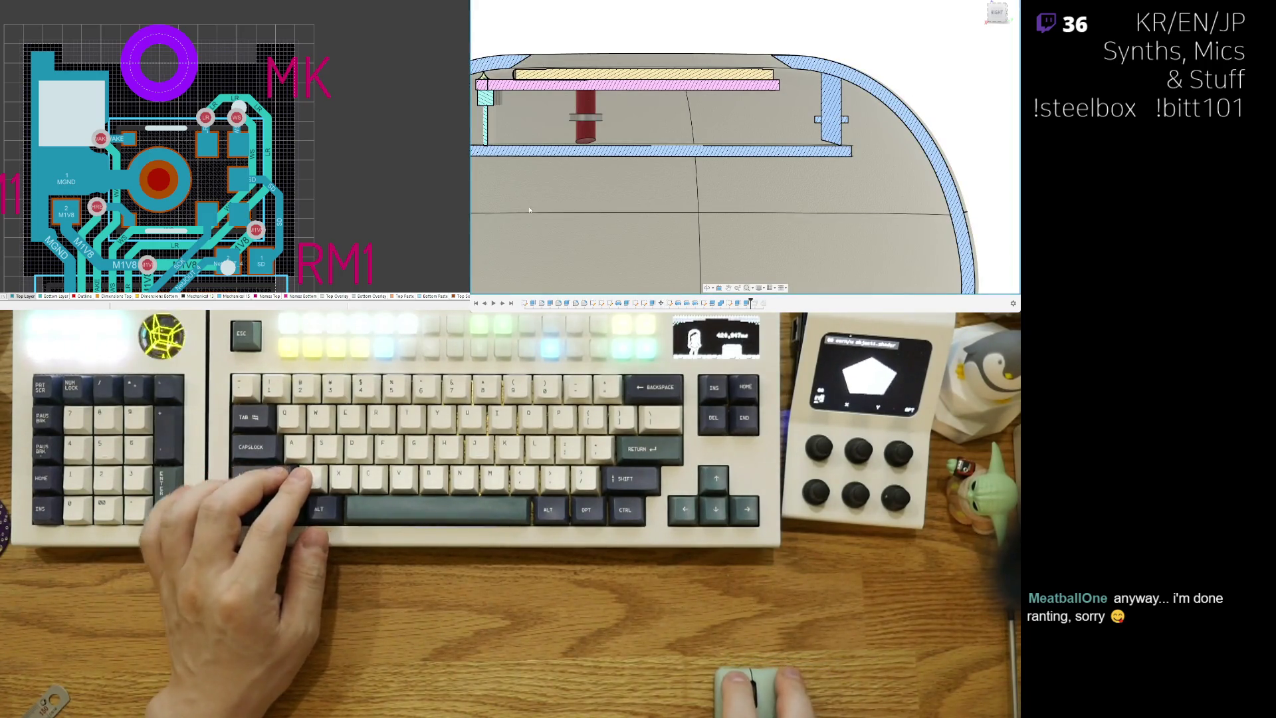
key("ctrl+z")
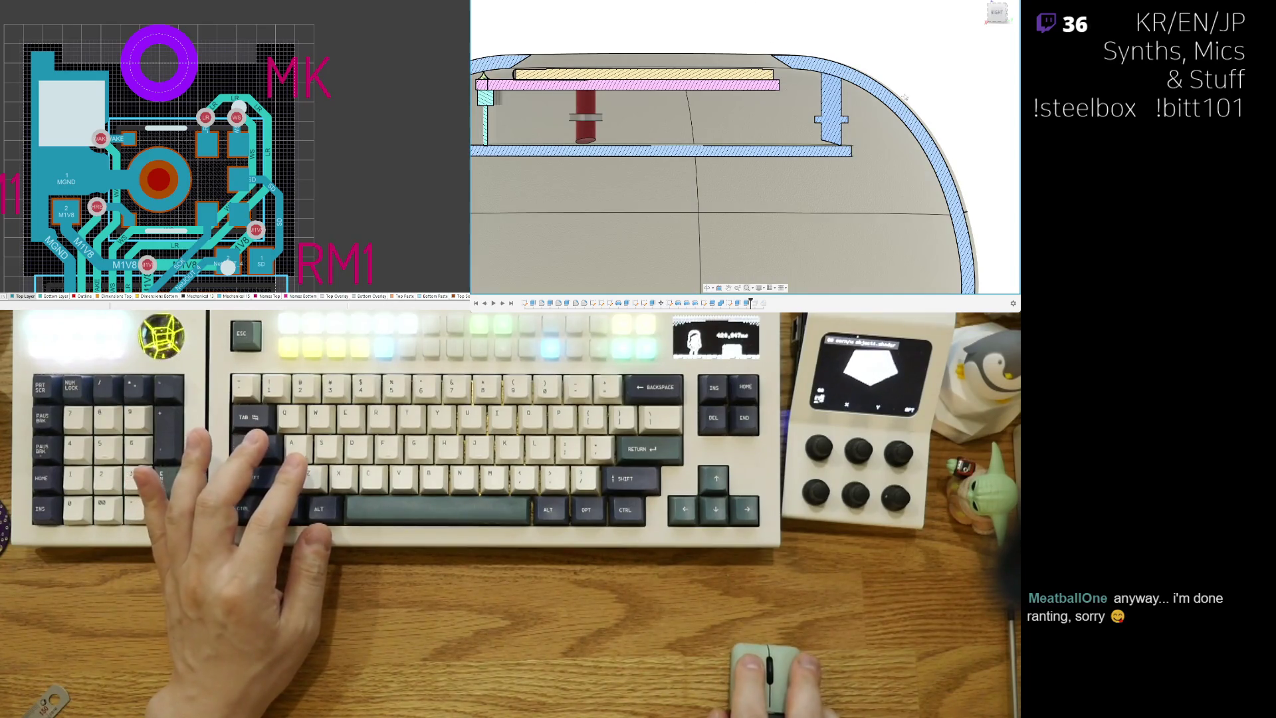
middle_click_drag(982, 107, 500, 221, "shift")
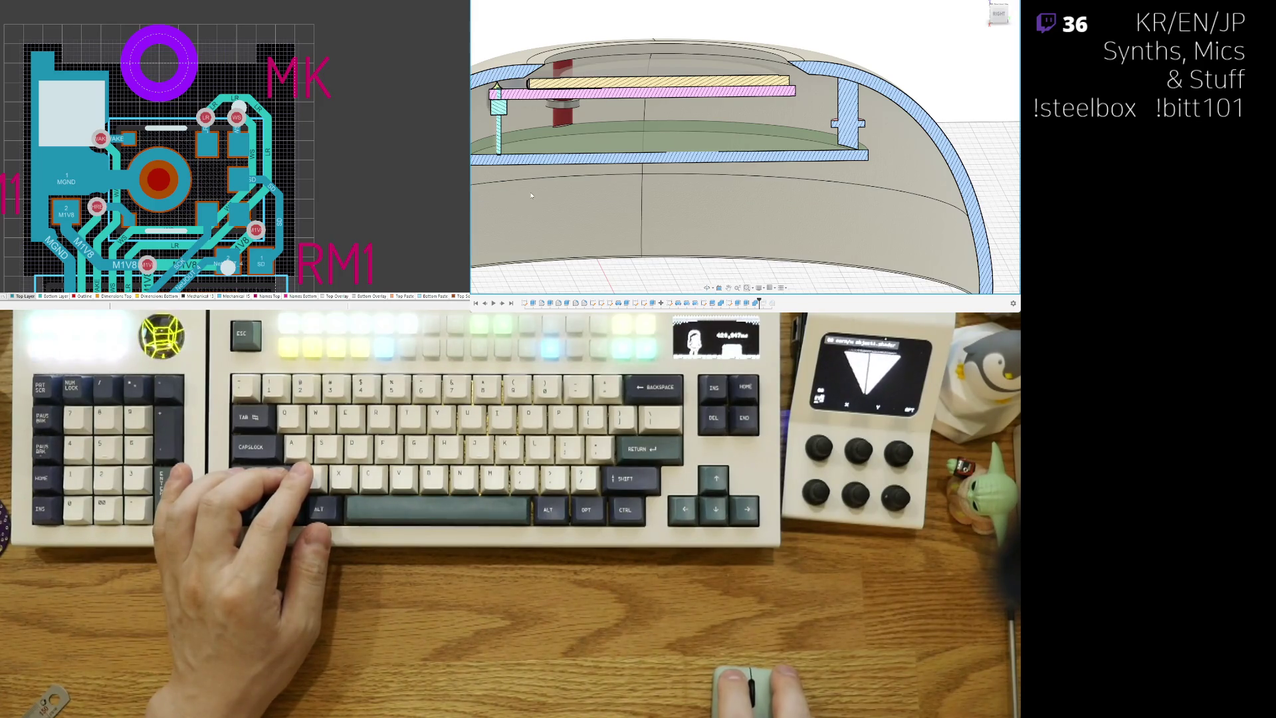
Step: Zoom onto the right wall post and orbit its notch to inspect the chamfered clip tab
scroll(831, 147, "up", 6)
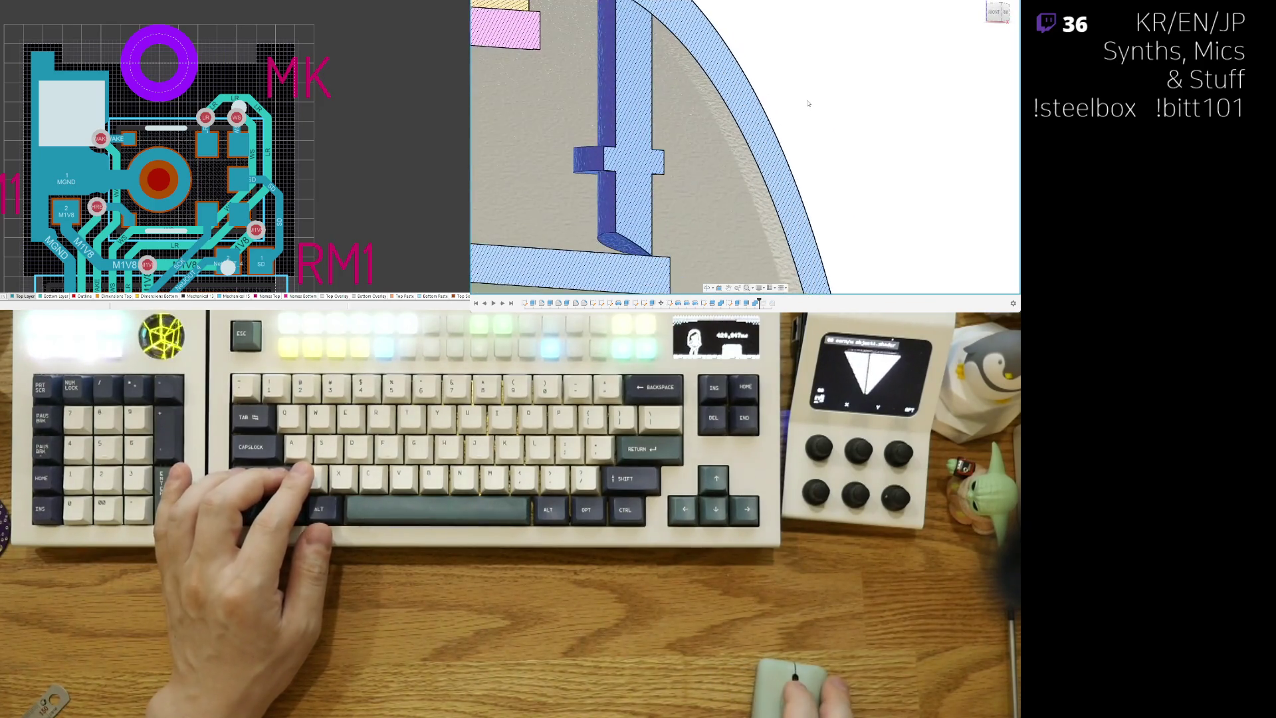
scroll(830, 148, "up", 3)
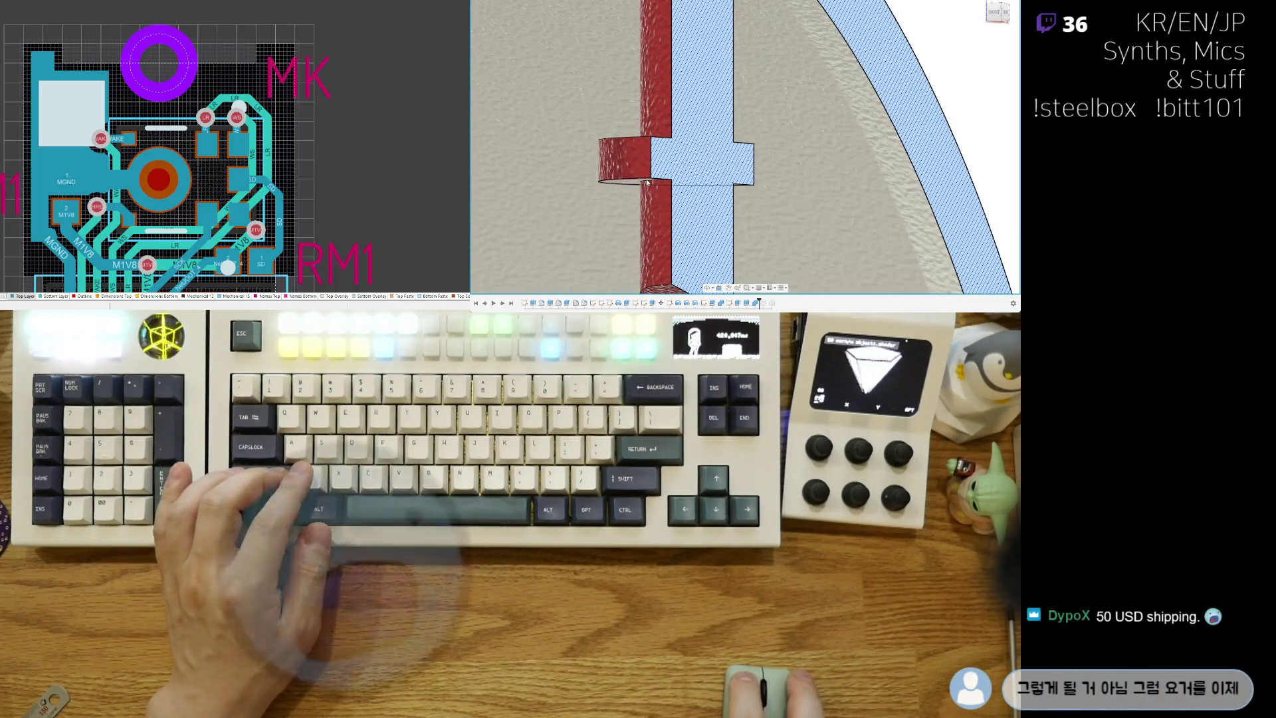
middle_click_drag(635, 191, 689, 183, "shift")
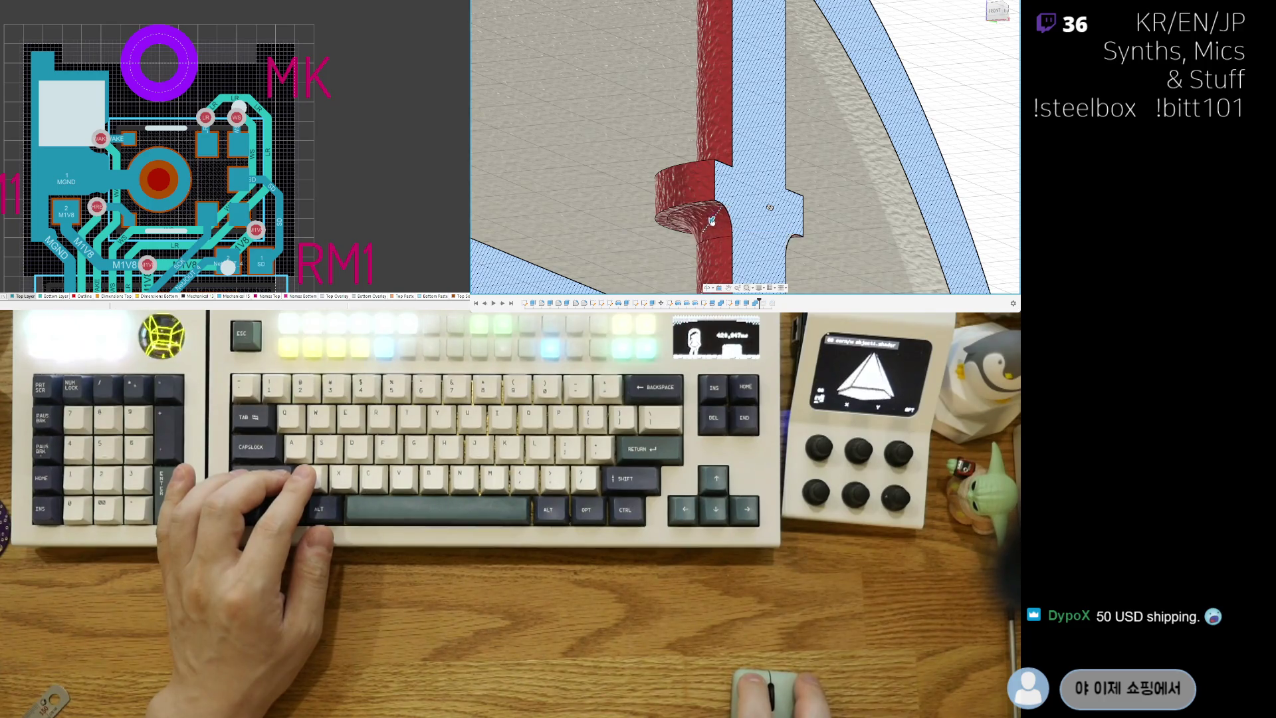
mouse_move(709, 226)
left_mouse_down()
mouse_move(705, 242)
mouse_move(719, 231)
left_mouse_up()
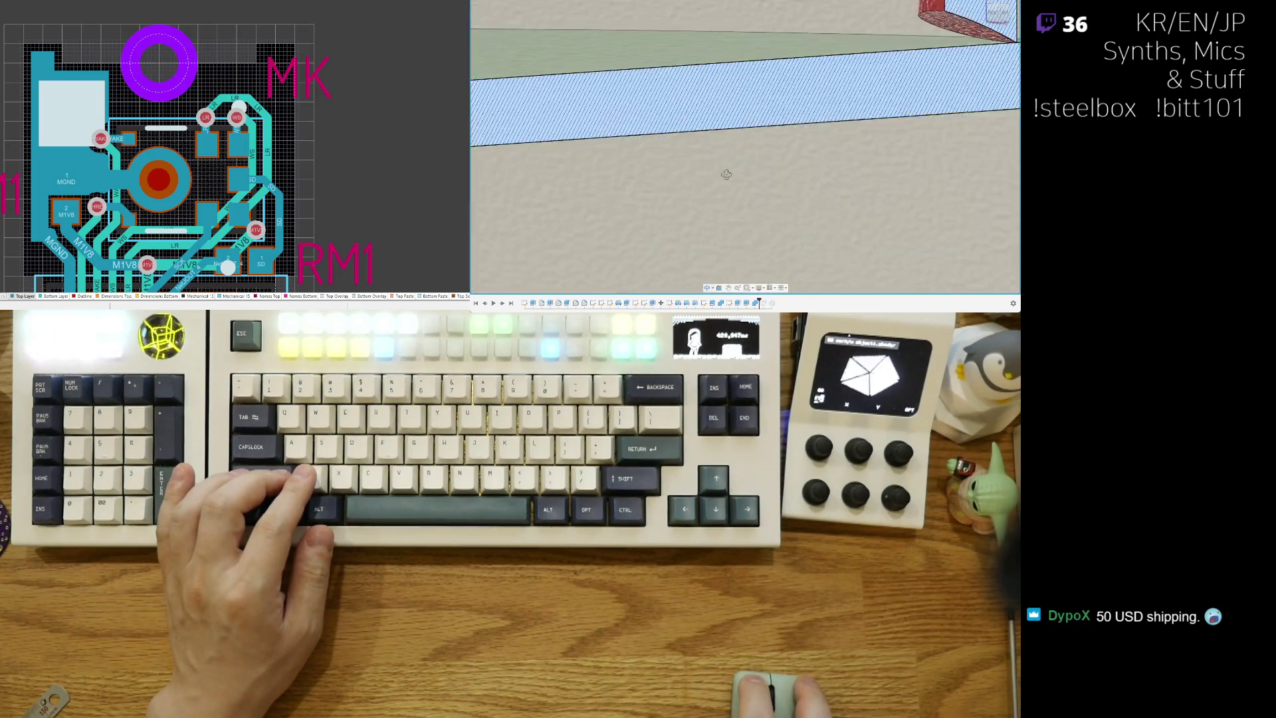
scroll(725, 131, "down", 5)
scroll(725, 131, "up", 5)
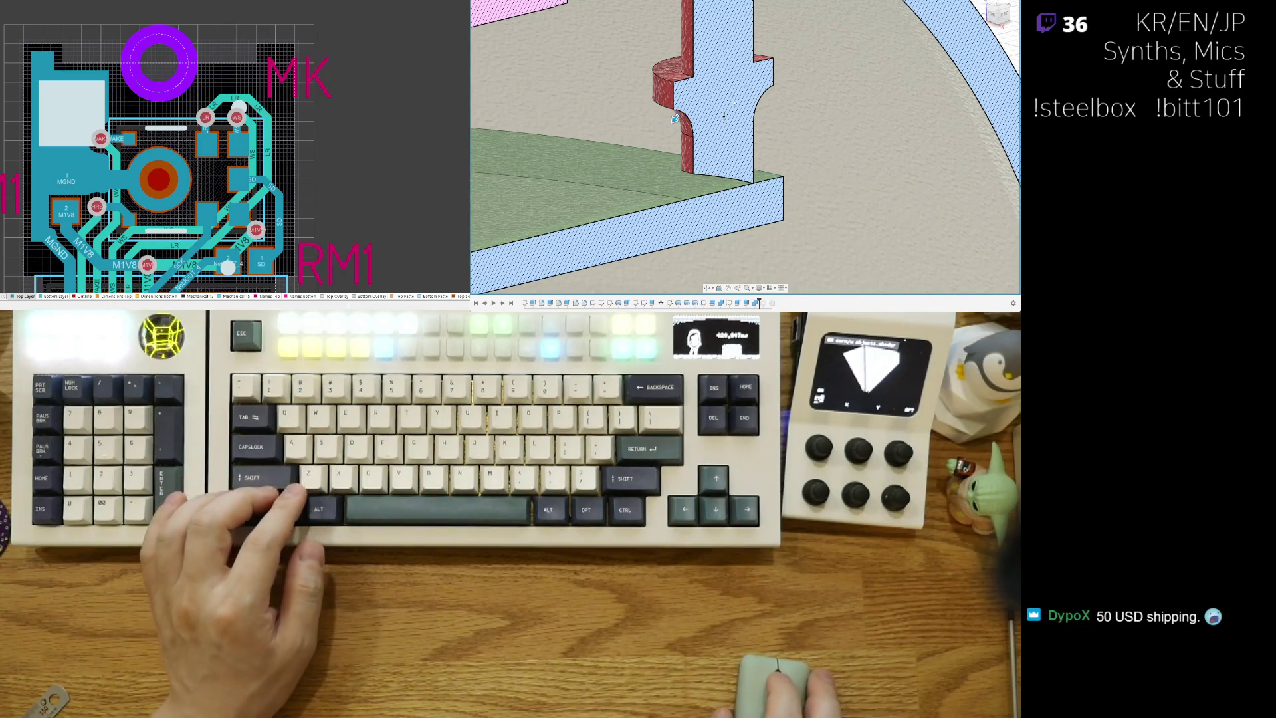
mouse_move(753, 97)
middle_mouse_down()
mouse_move(795, 119)
mouse_move(779, 126)
middle_mouse_up()
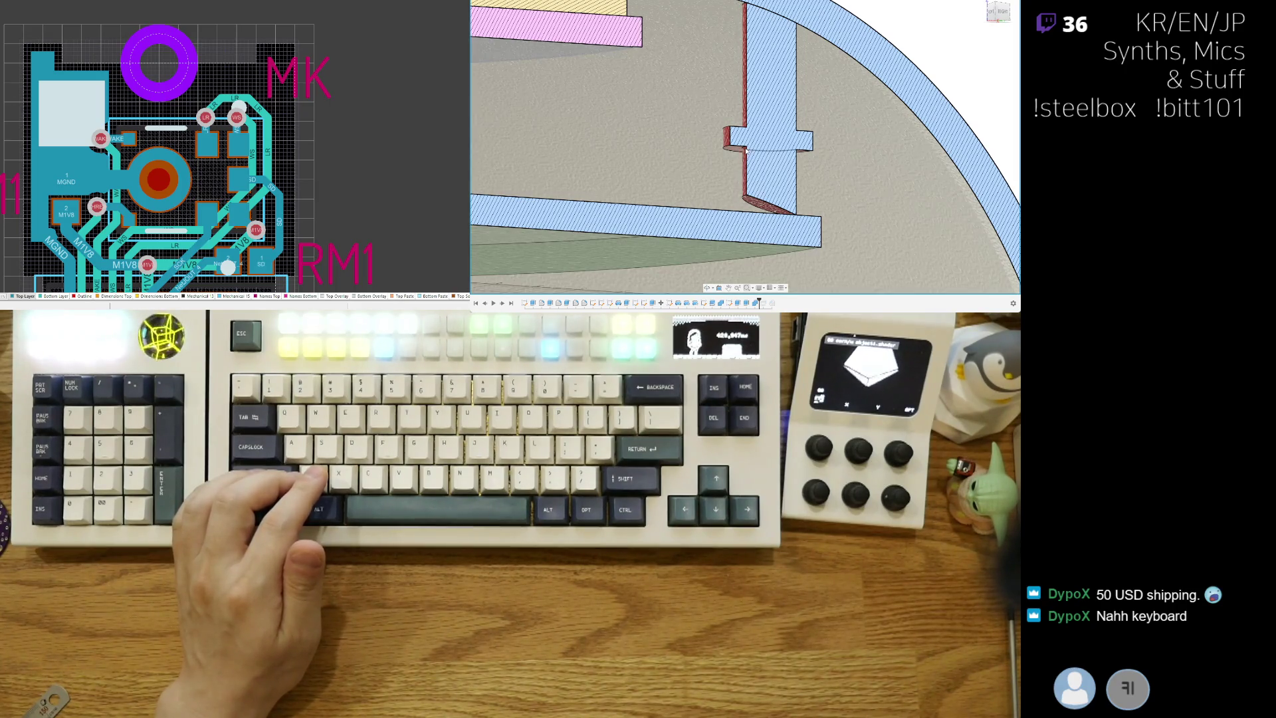
scroll(744, 151, "up", 3)
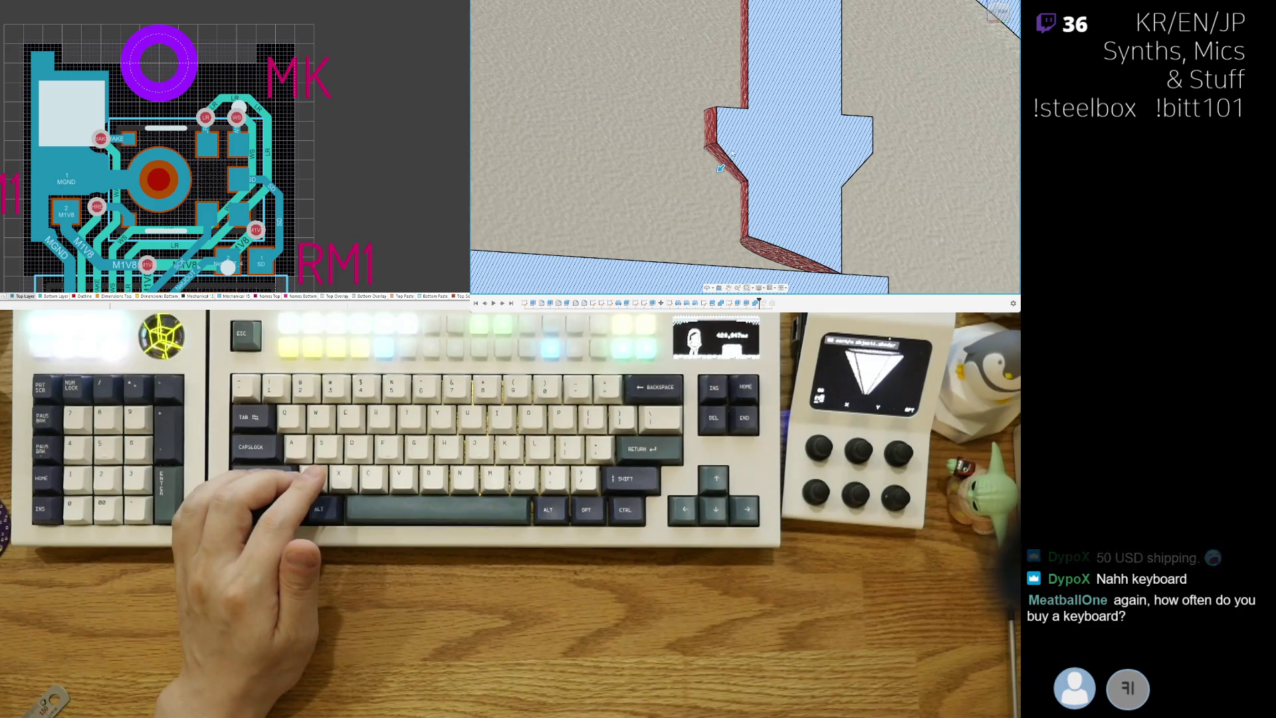
Step: Orbit around the wall post, check the clip in the Right view, then return Home
middle_click_drag(720, 168, 715, 103)
scroll(715, 103, "down", 6)
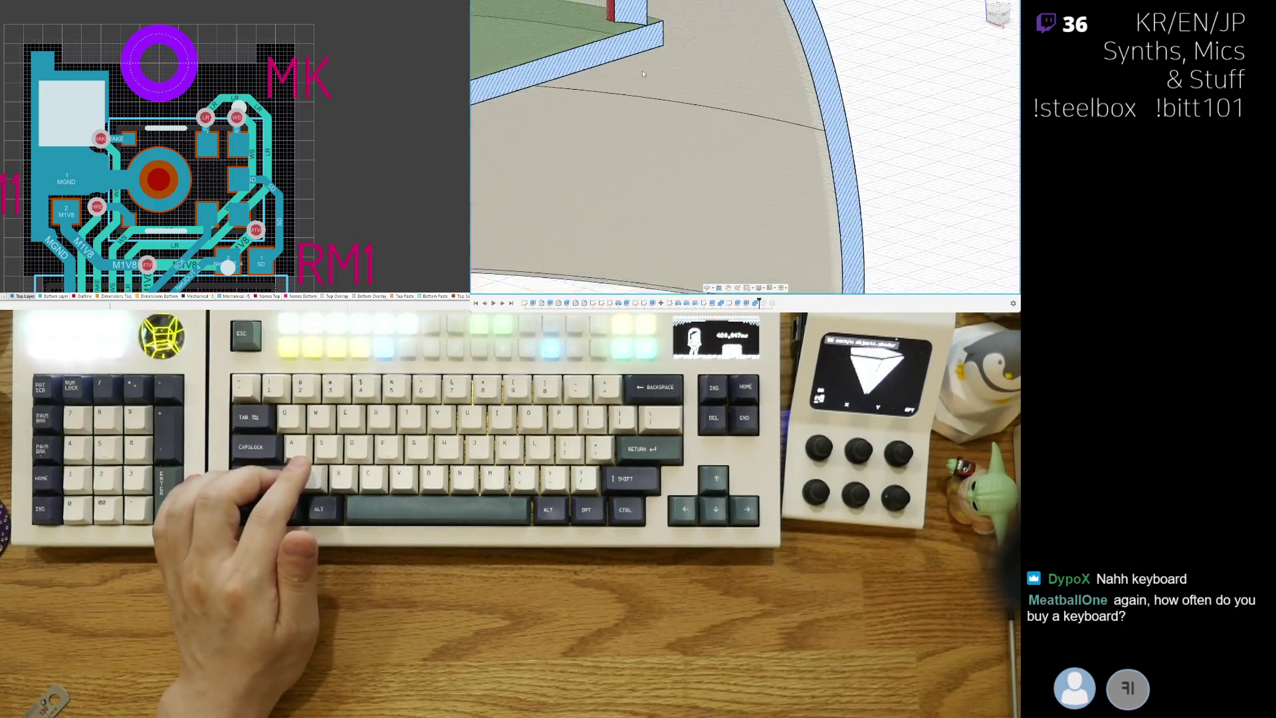
scroll(721, 118, "up", 2)
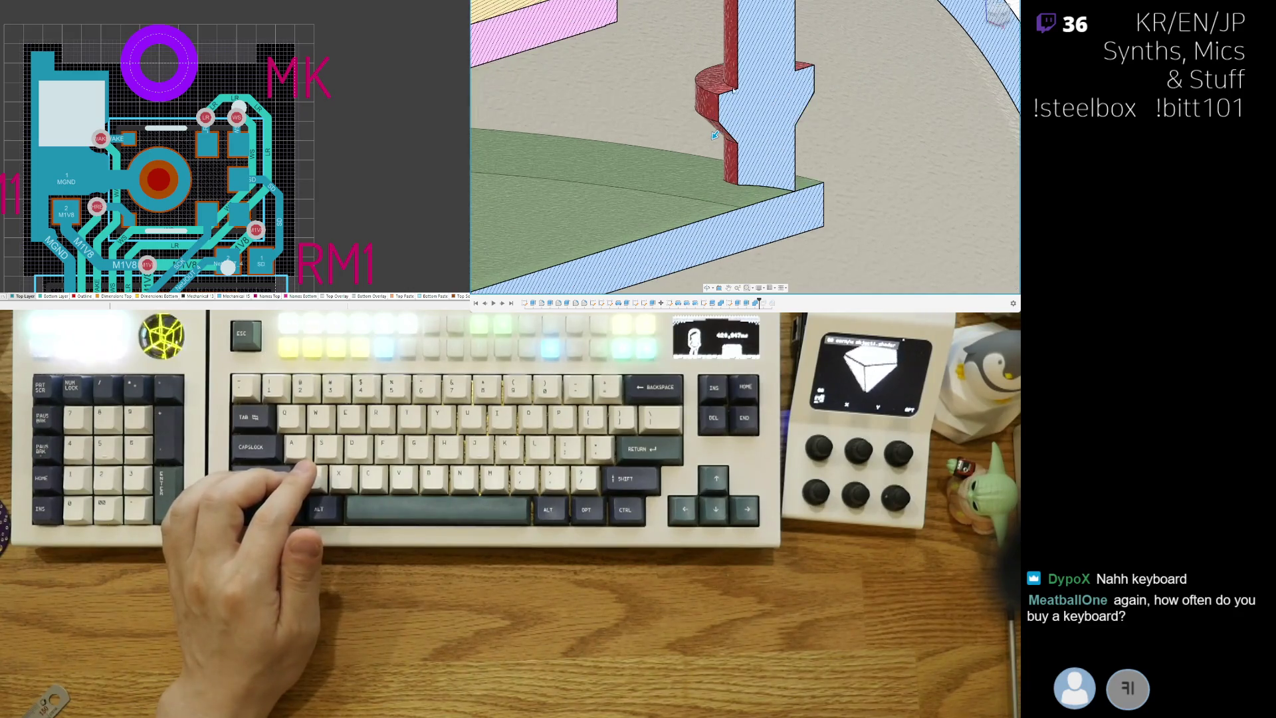
scroll(715, 135, "up", 3)
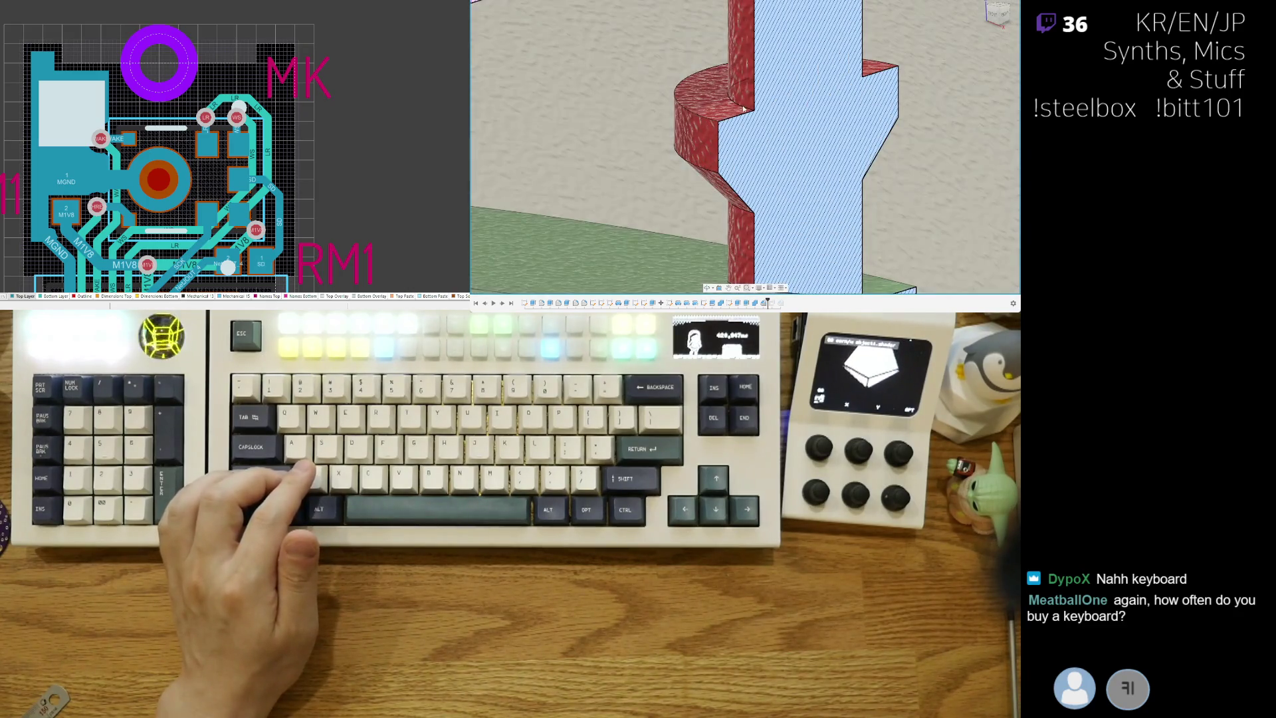
scroll(701, 46, "down", 3)
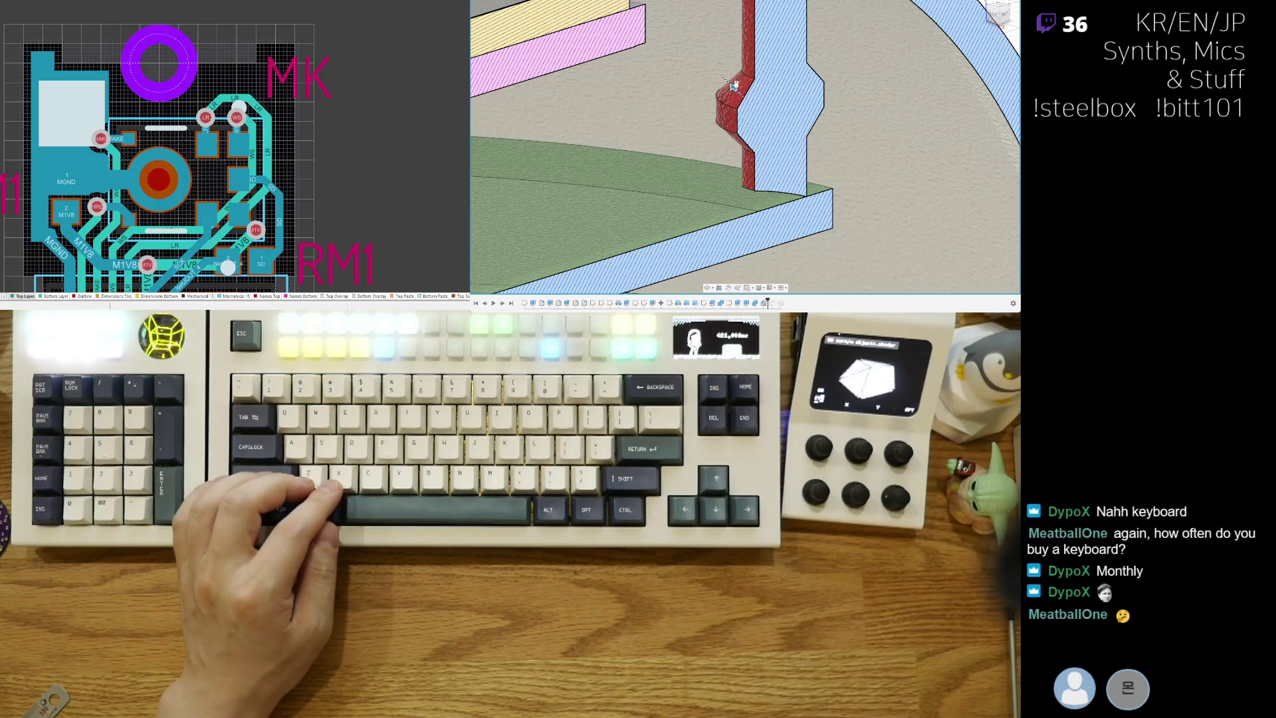
key("x")
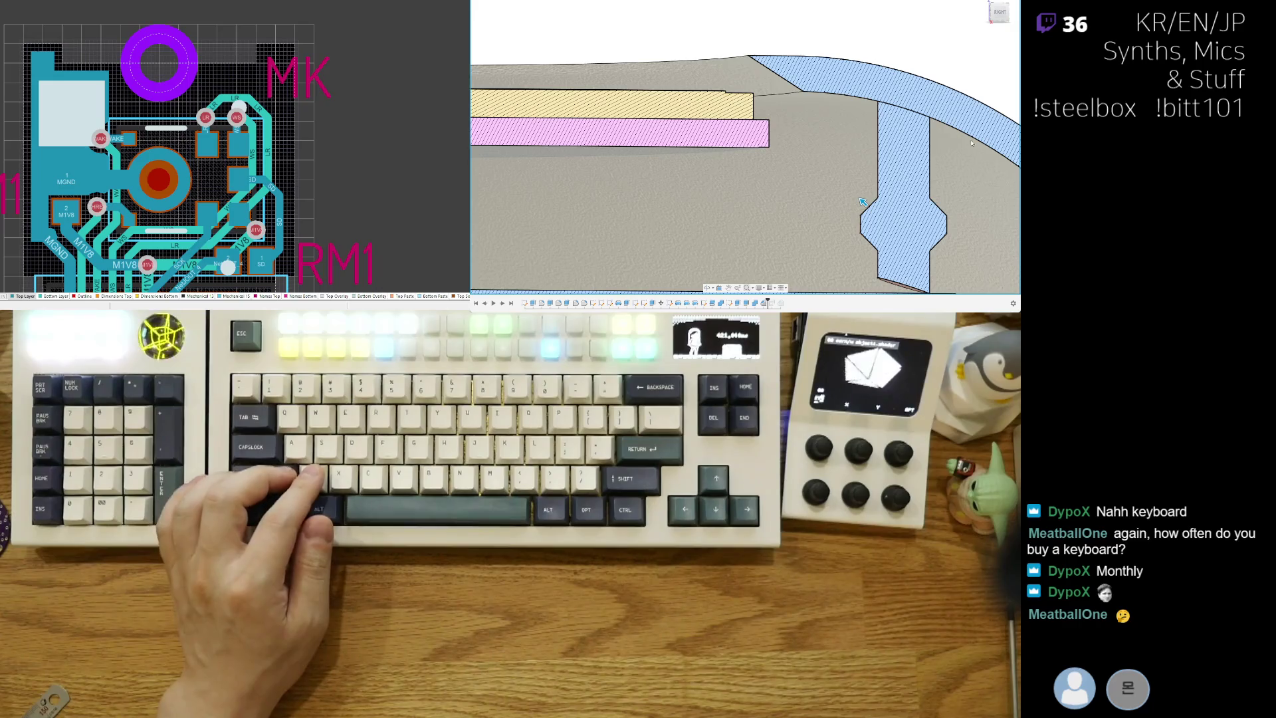
key("z")
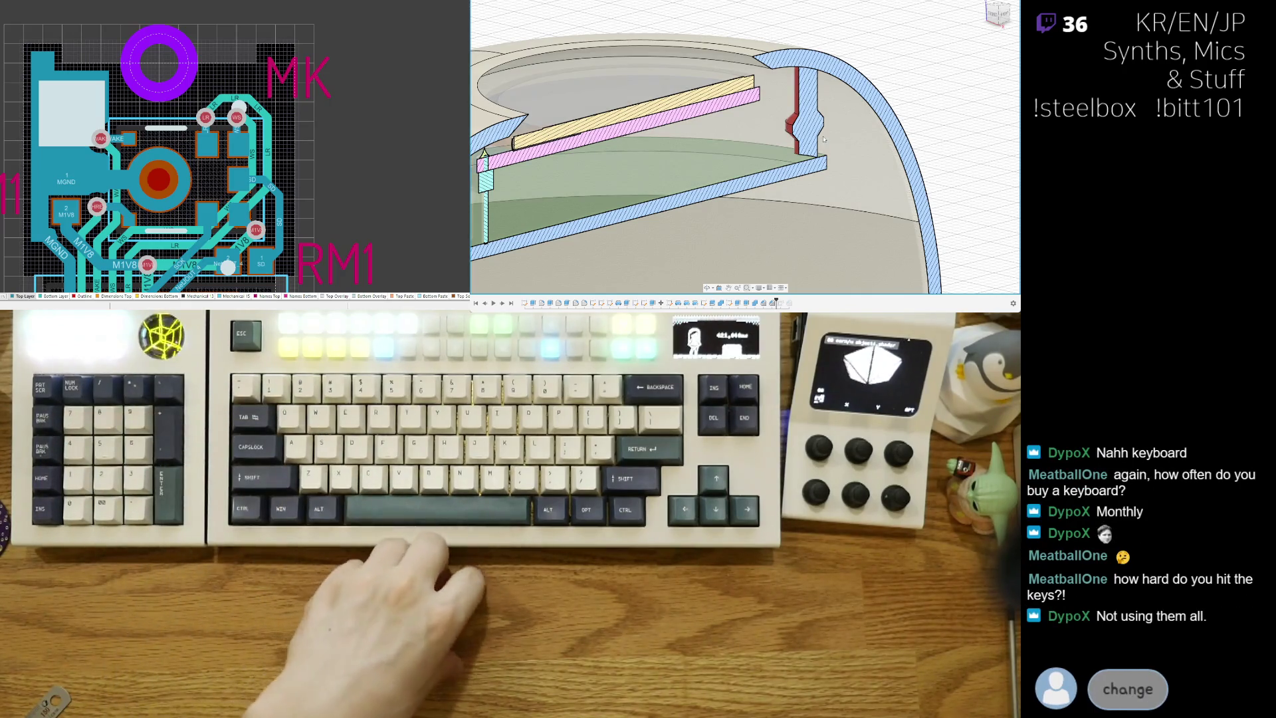
Step: Zoom out and orbit until the whole half-sectioned dome, board stack, red post and lower plate show
scroll(821, 136, "down", 3)
scroll(817, 146, "up", 5)
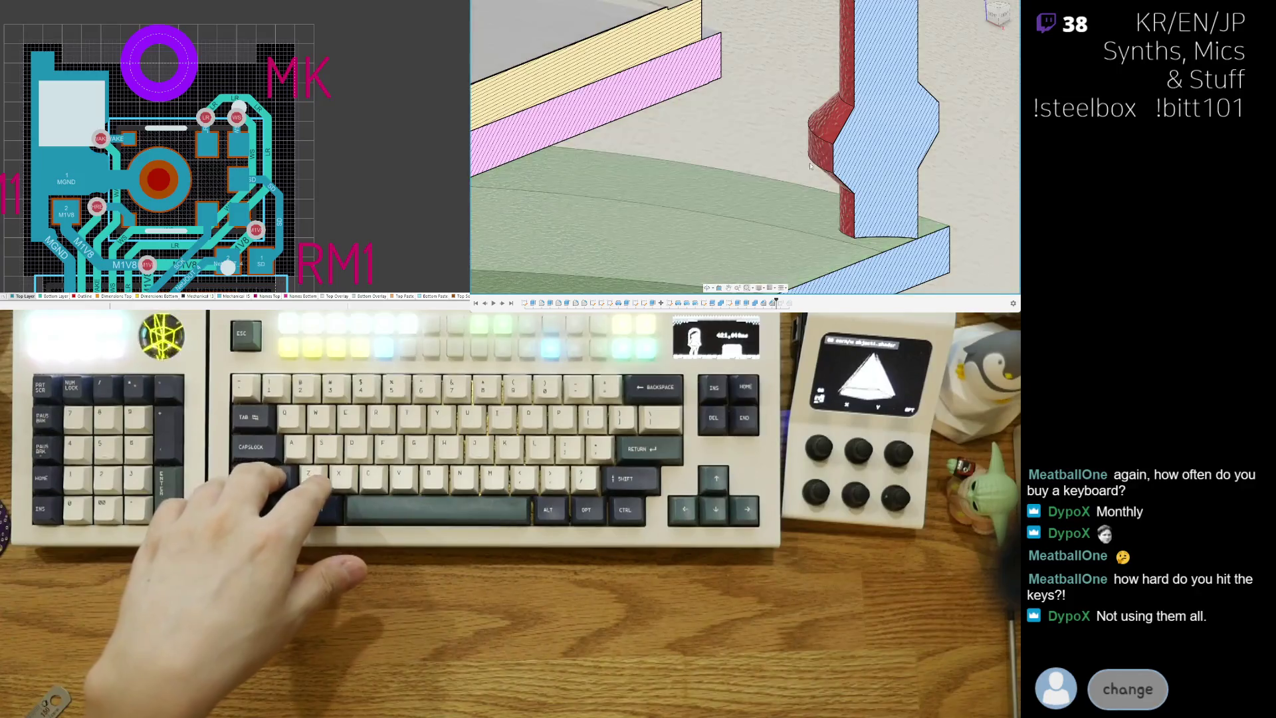
scroll(810, 179, "down", 3)
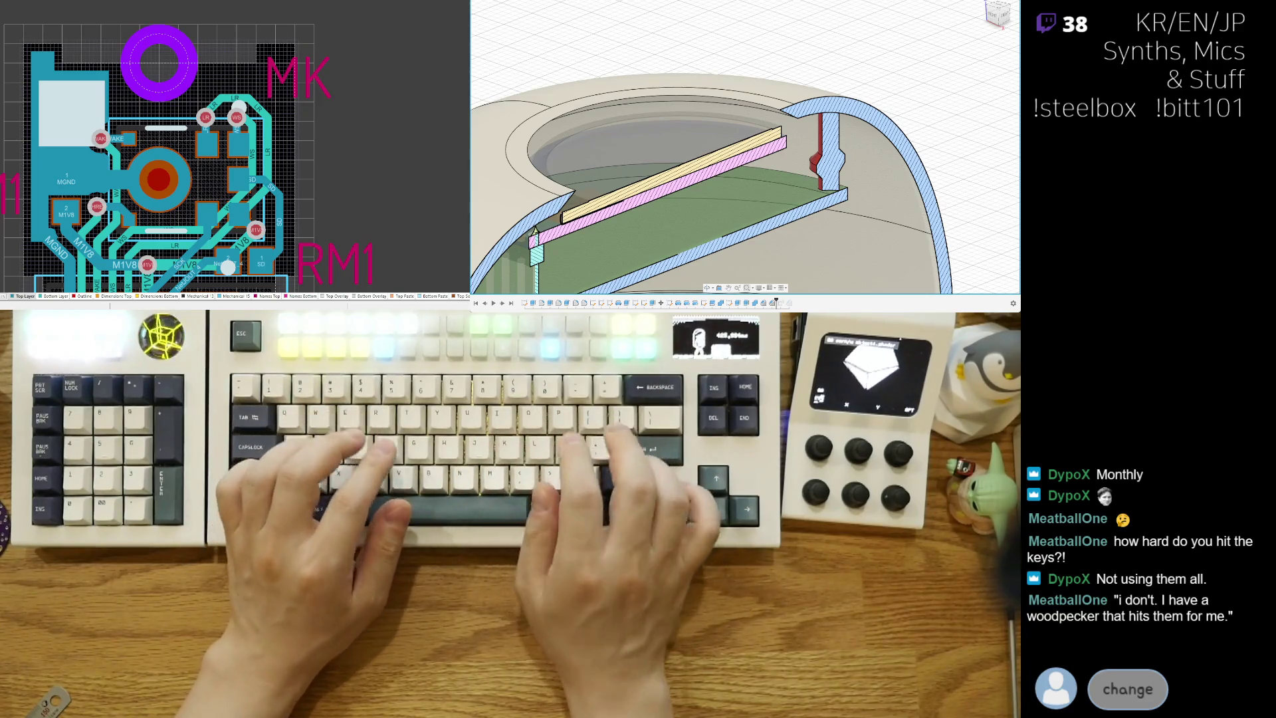
scroll(859, 255, "down", 3)
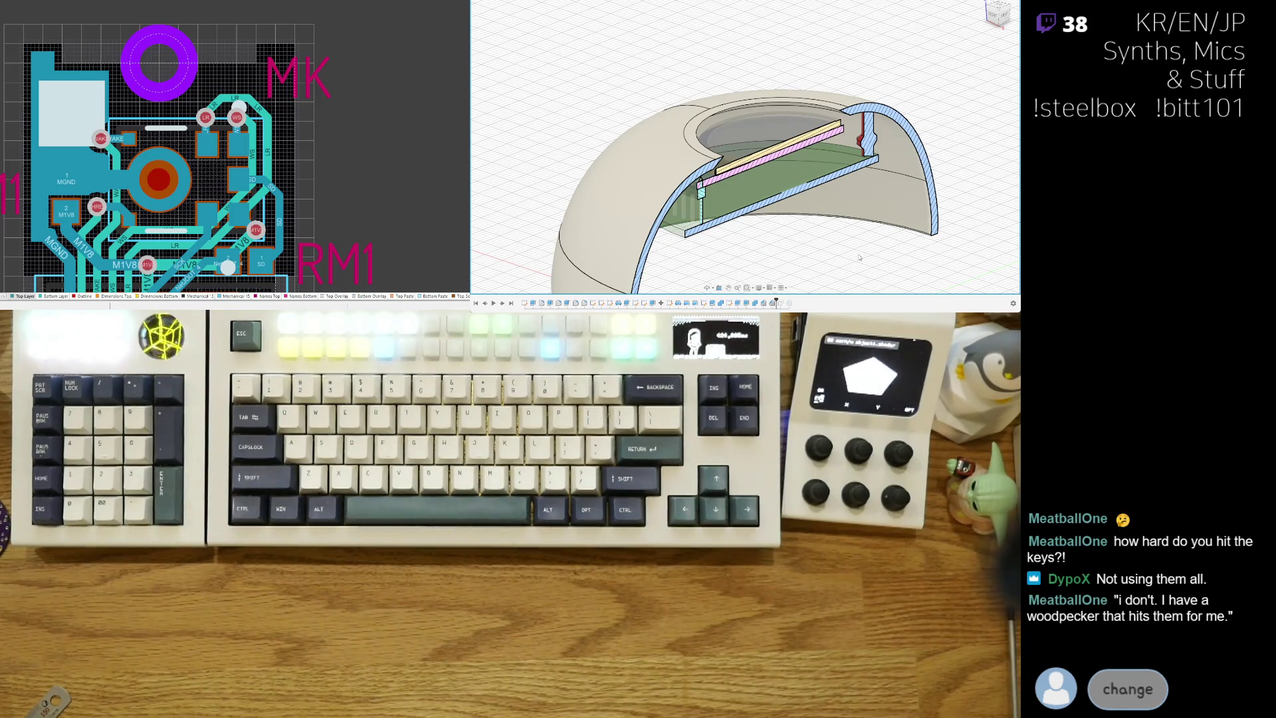
scroll(862, 257, "up", 5)
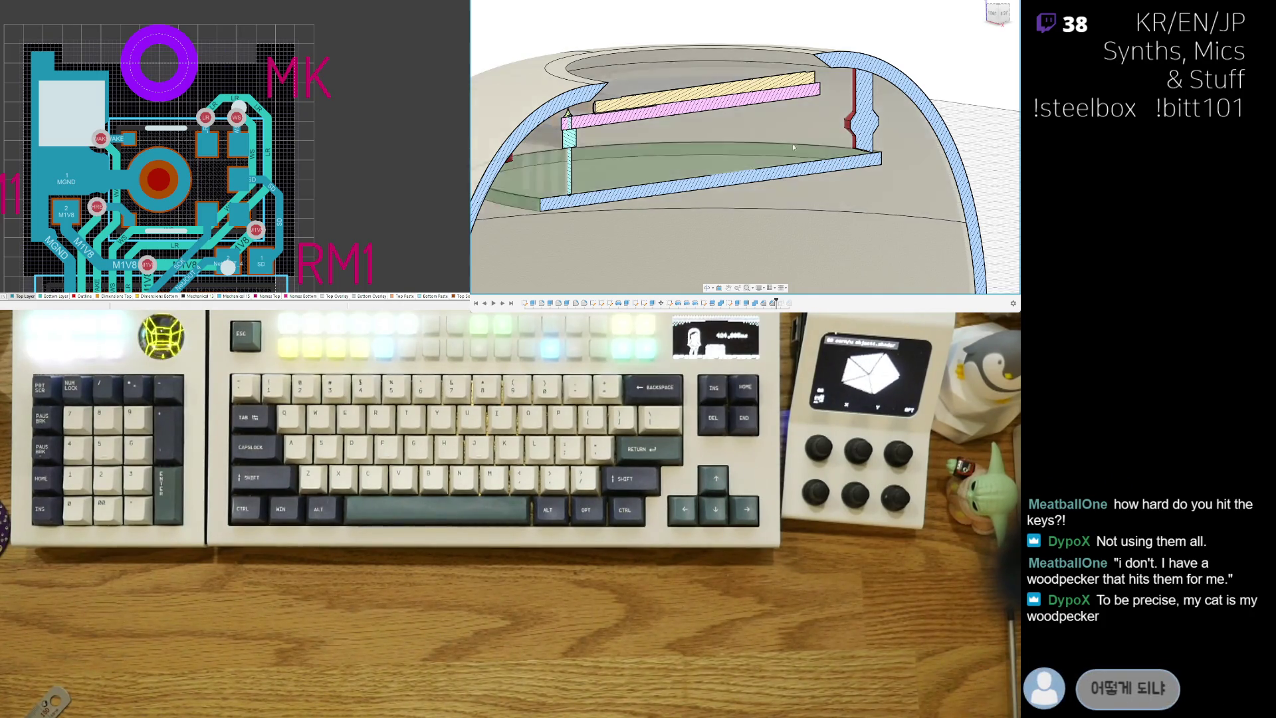
scroll(794, 147, "down", 5)
mouse_move(793, 147)
middle_mouse_down("shift")
mouse_move(770, 231)
mouse_move(685, 221)
mouse_move(696, 194)
middle_mouse_up("shift")
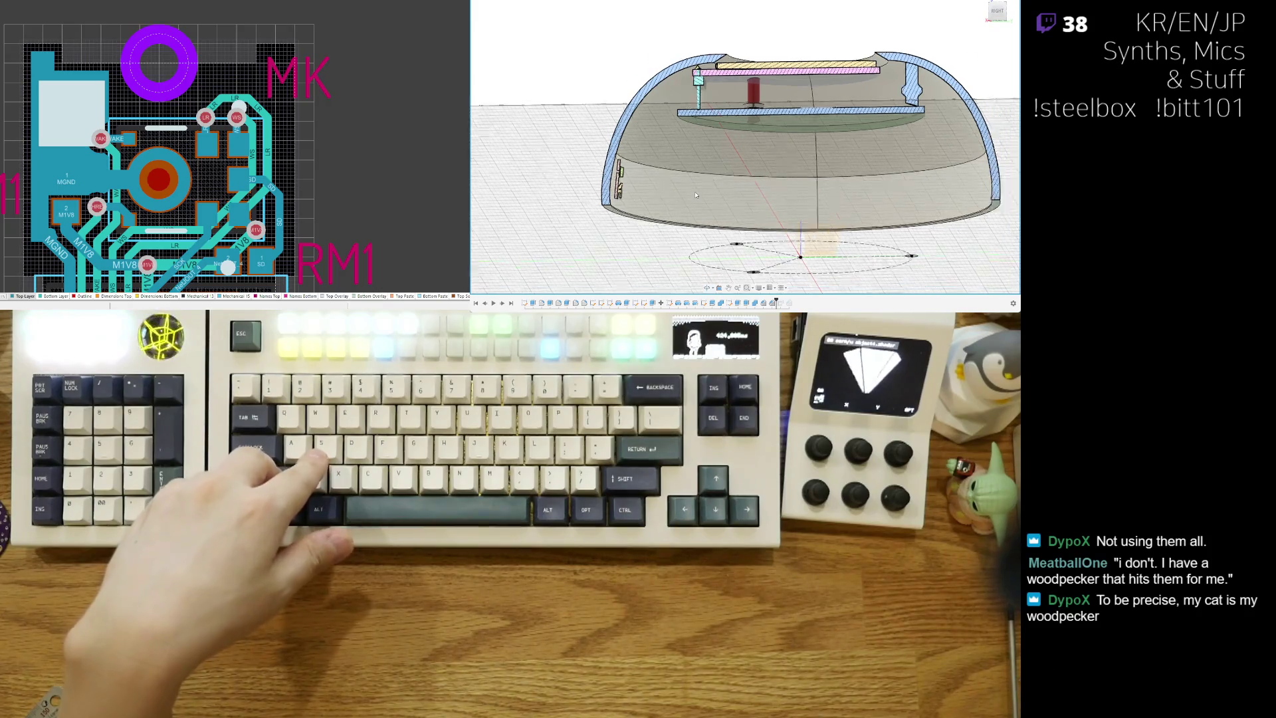
scroll(695, 195, "down", 2)
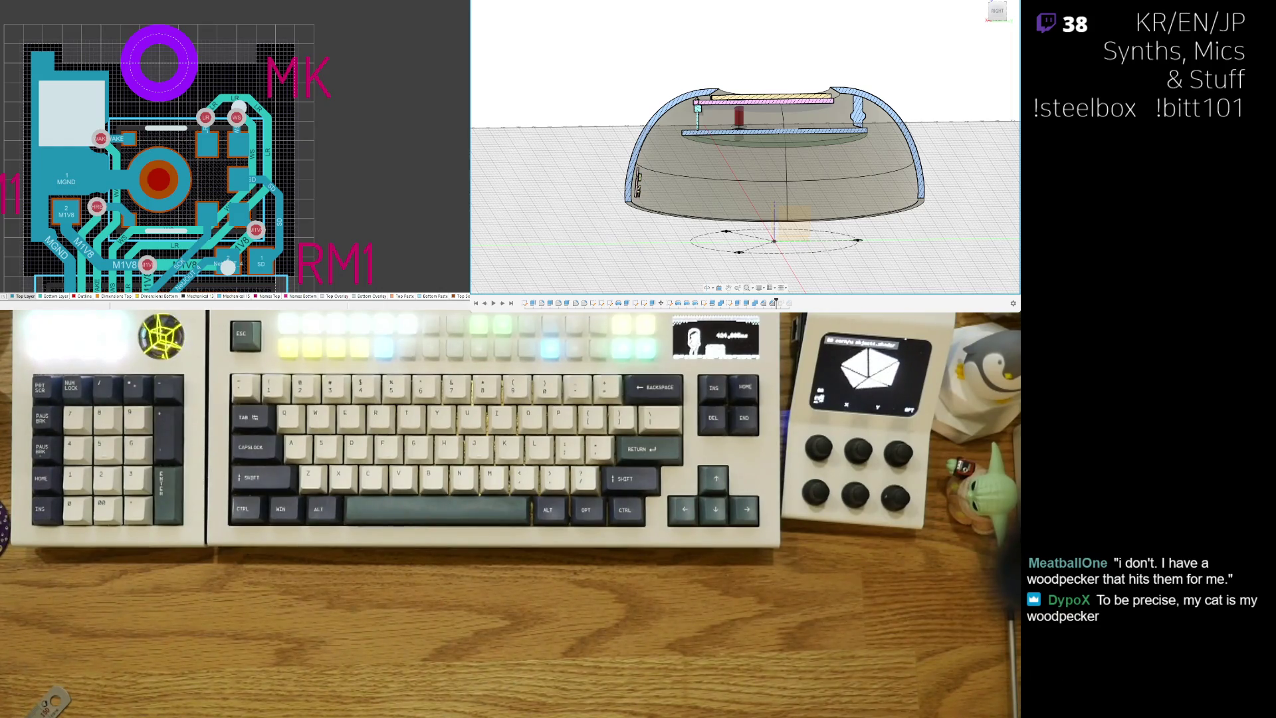
key("alt+Tab")
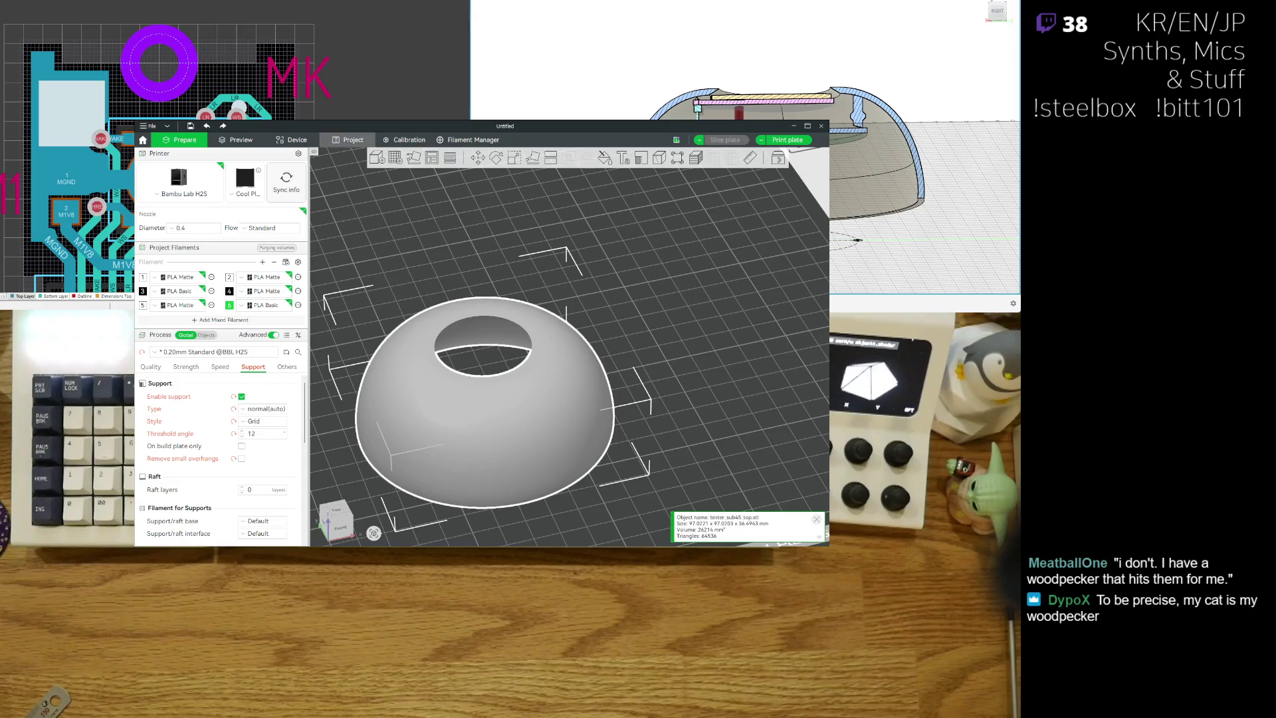
left_click(297, 140)
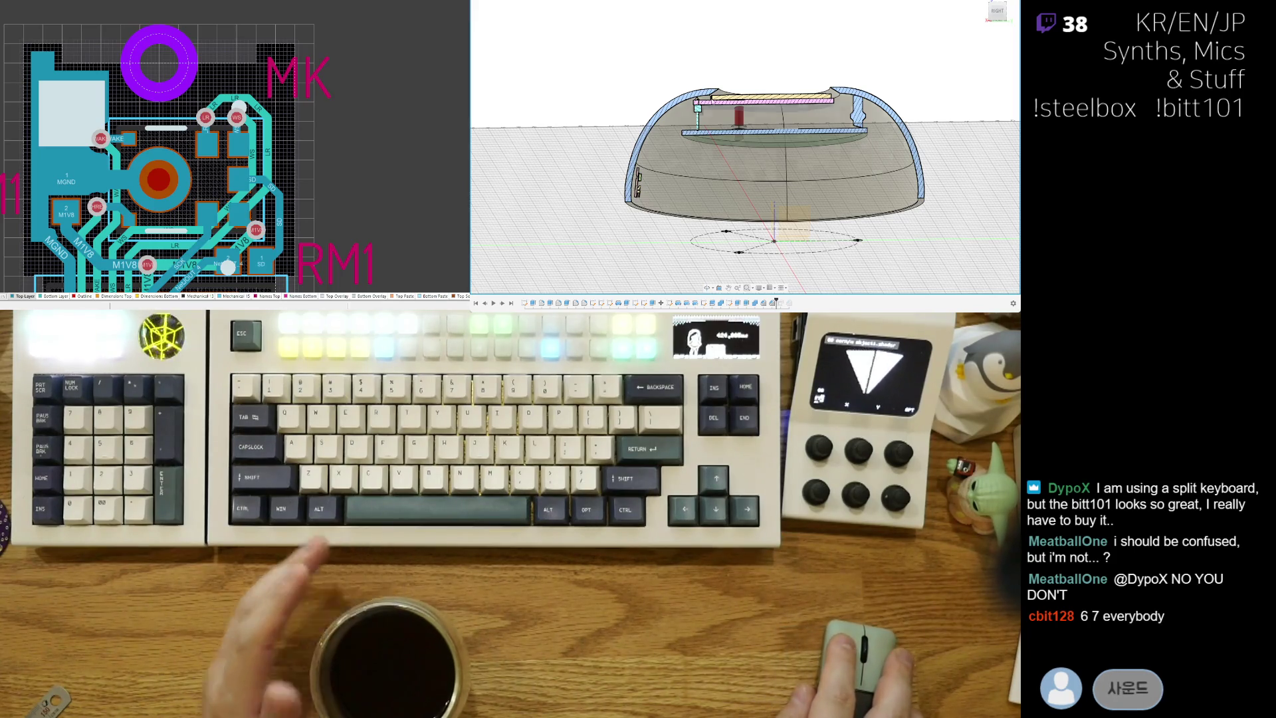
scroll(908, 131, "up", 3)
scroll(908, 131, "up", 2)
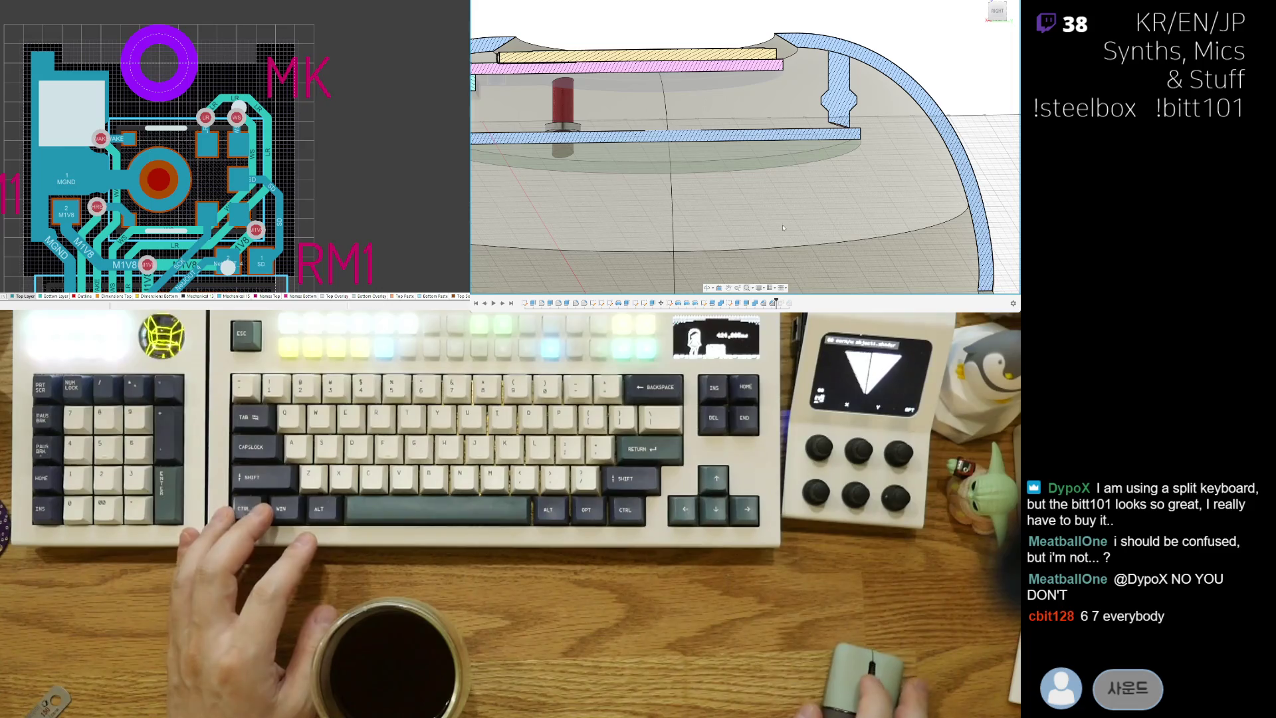
scroll(775, 240, "up", 2)
scroll(774, 240, "down", 3)
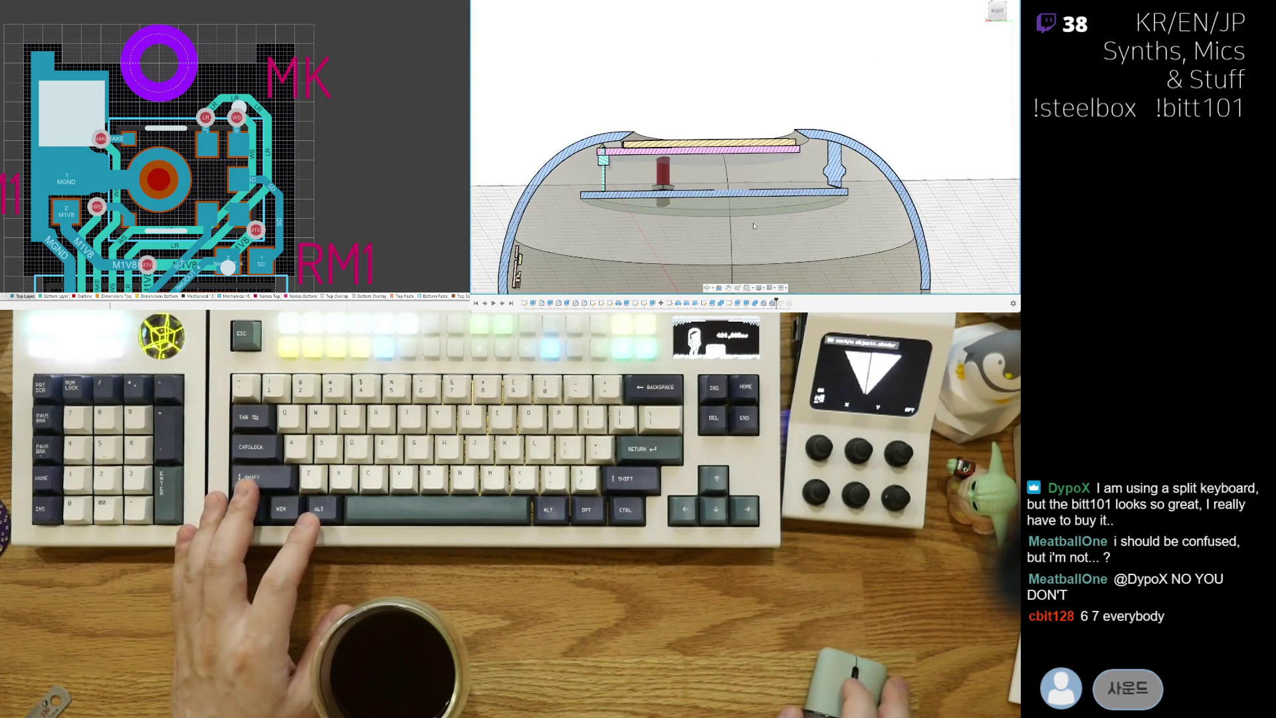